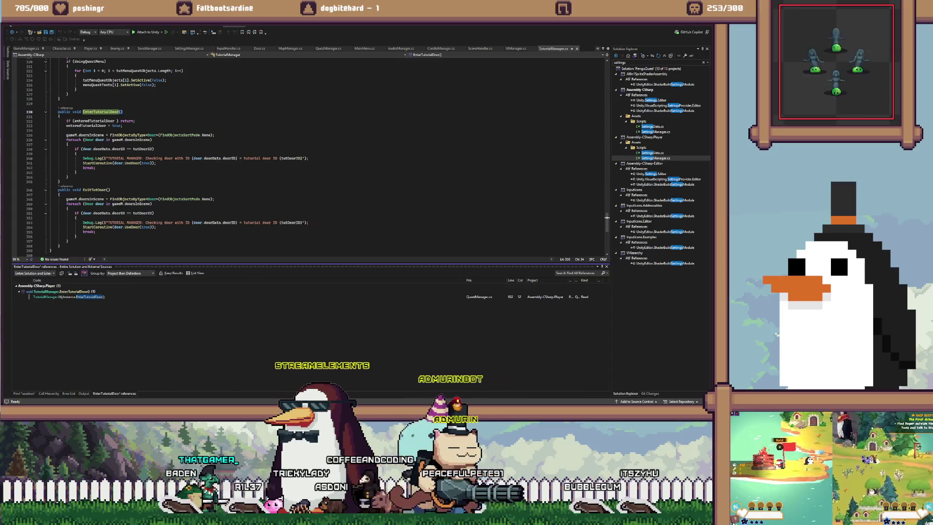
Open the EnterTutorialDoor call in QuestManager.cs and review the PickStarter case's starter-chosen checks
double_click(69, 296)
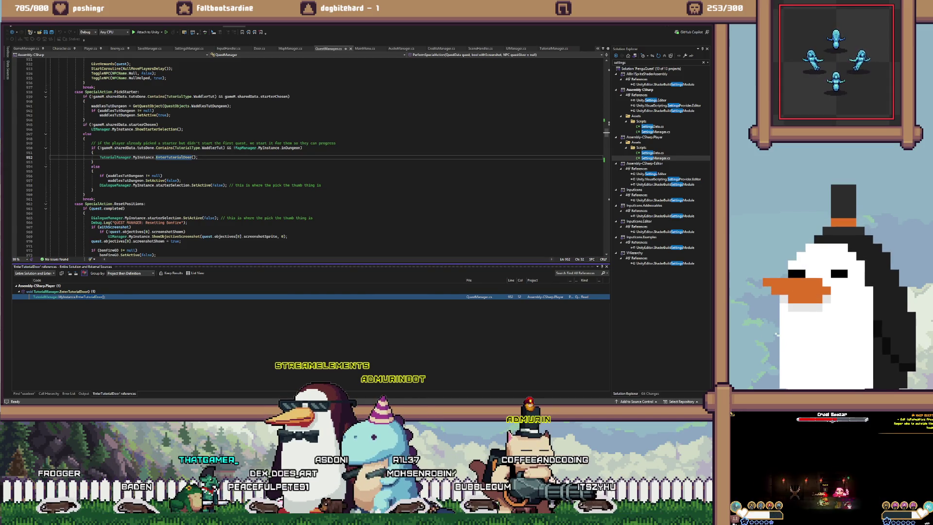
mouse_move(75, 92)
mouse_down()
mouse_move(140, 91)
mouse_move(96, 199)
mouse_up()
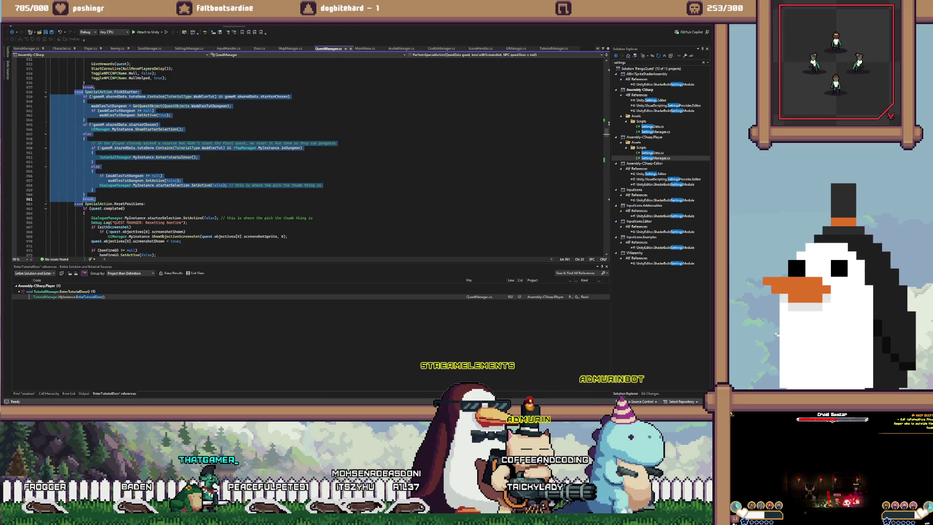
click(74, 92)
mouse_move(74, 92)
mouse_down()
mouse_move(178, 96)
mouse_move(159, 124)
mouse_move(54, 91)
mouse_move(83, 96)
mouse_up()
click(158, 125)
drag(183, 129, 81, 97)
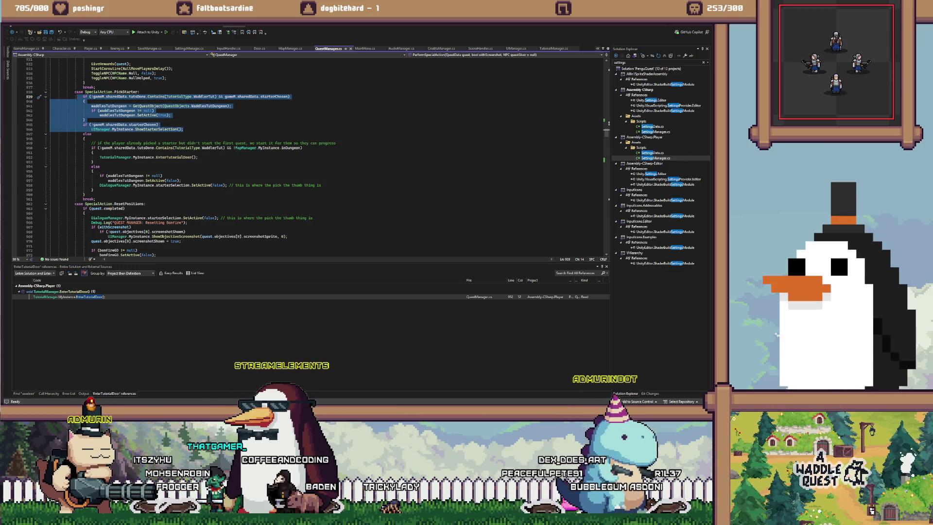
click(159, 124)
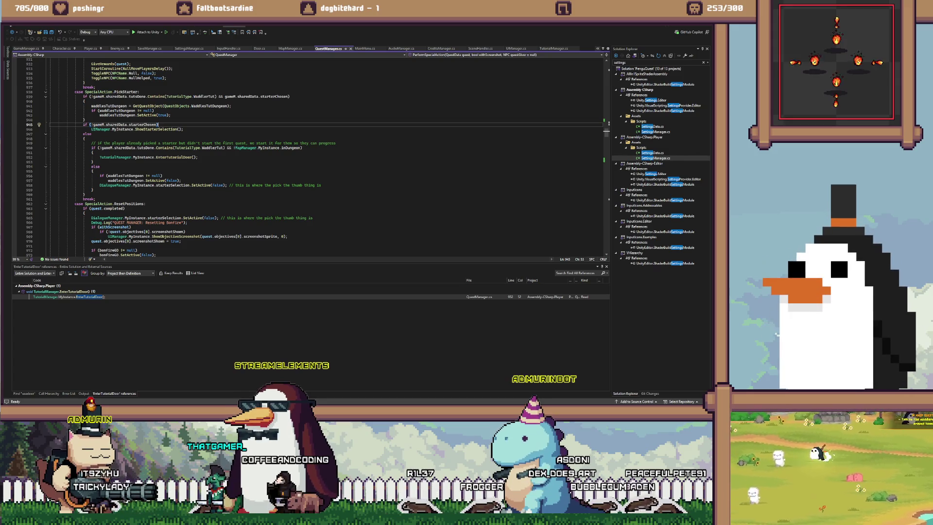
Review the PickStarter else branch and its tutorial-completed condition, ending on the EnterTutorialDoor() call at line 952
mouse_move(84, 133)
mouse_down()
mouse_move(92, 147)
mouse_move(85, 194)
mouse_up()
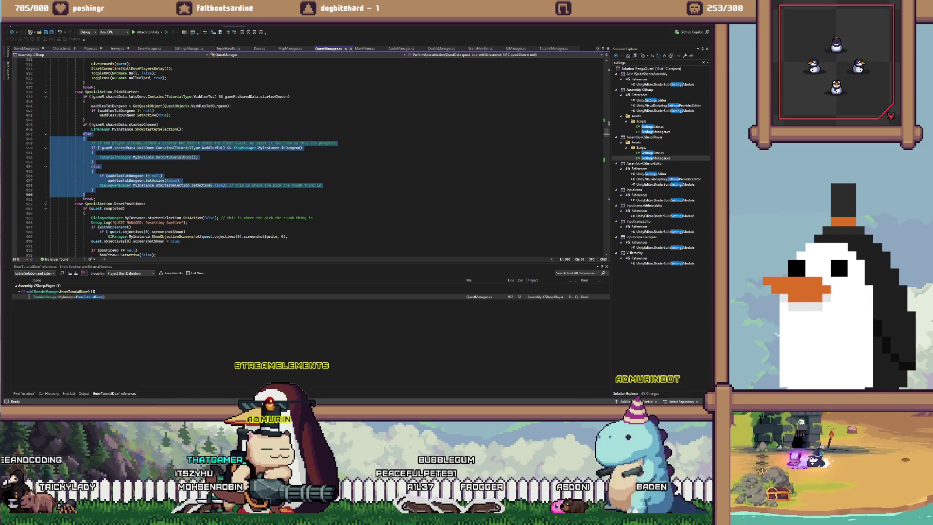
drag(101, 148, 93, 153)
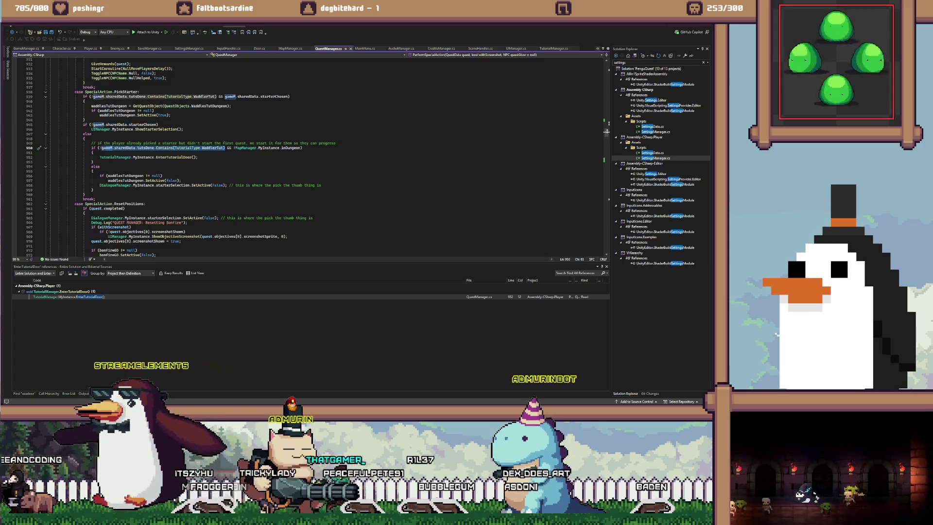
drag(106, 147, 301, 142)
key(shift+Down)
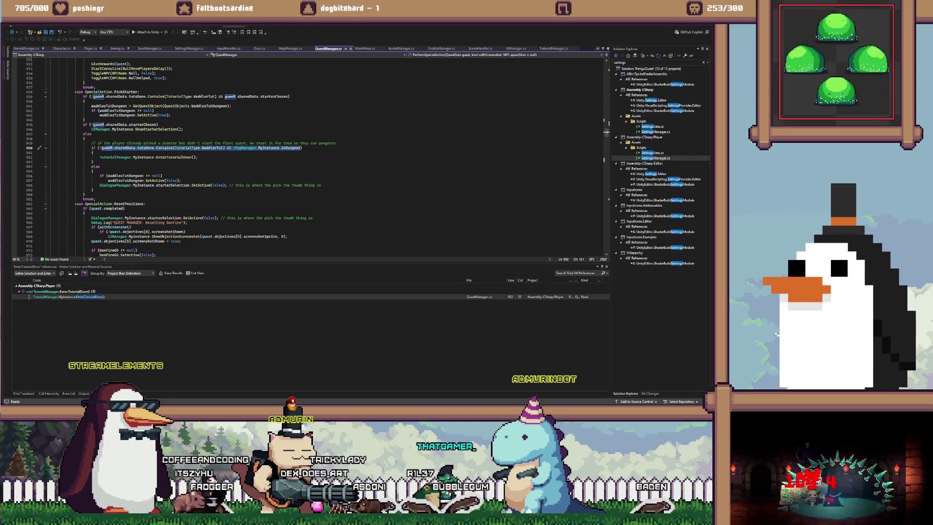
scroll(311, 156, up, 3)
scroll(312, 155, up, 1)
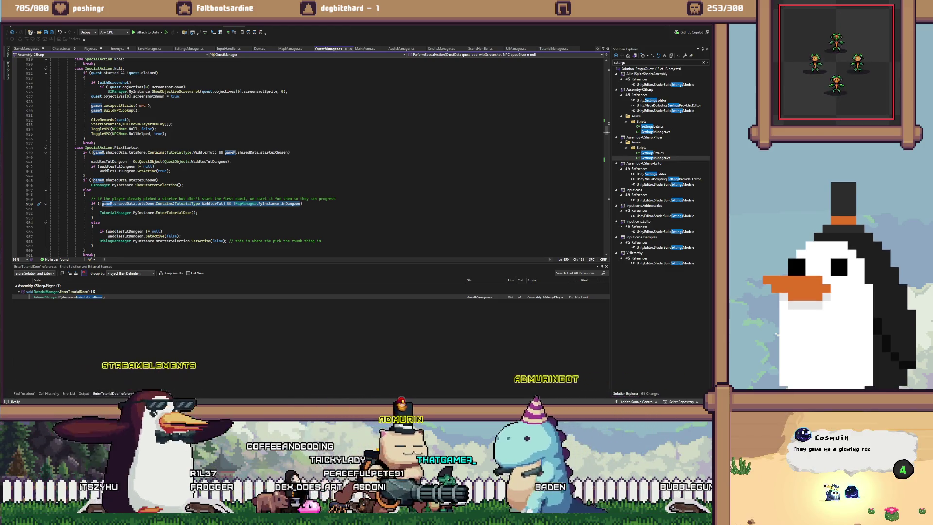
scroll(311, 155, down, 2)
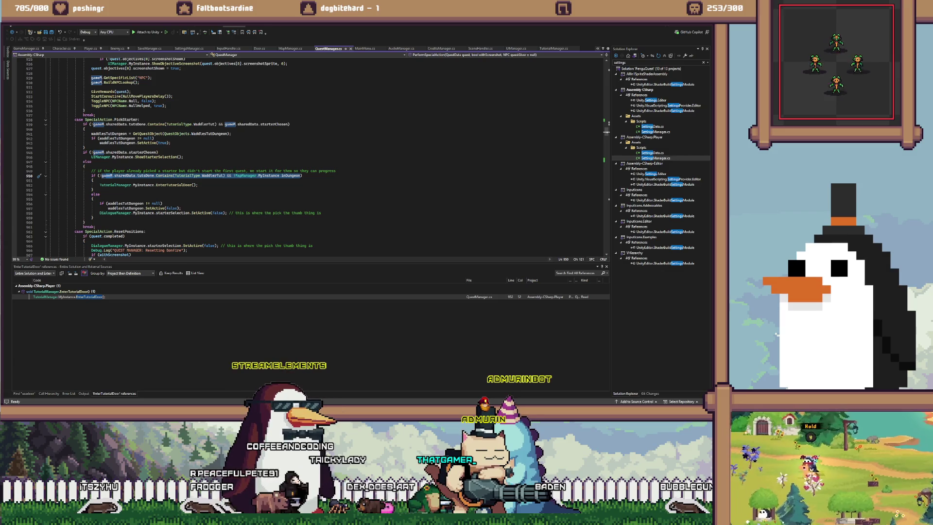
key(F8)
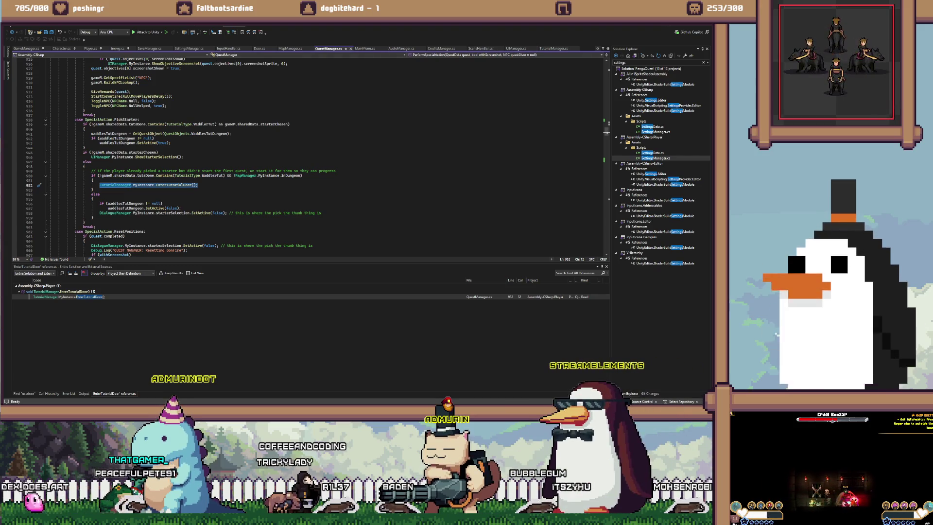
click(259, 48)
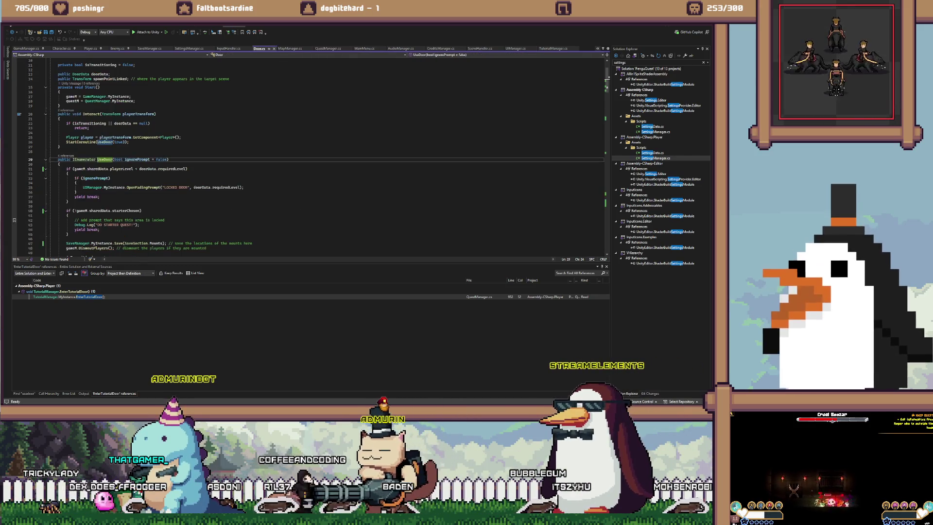
scroll(311, 155, down, 20)
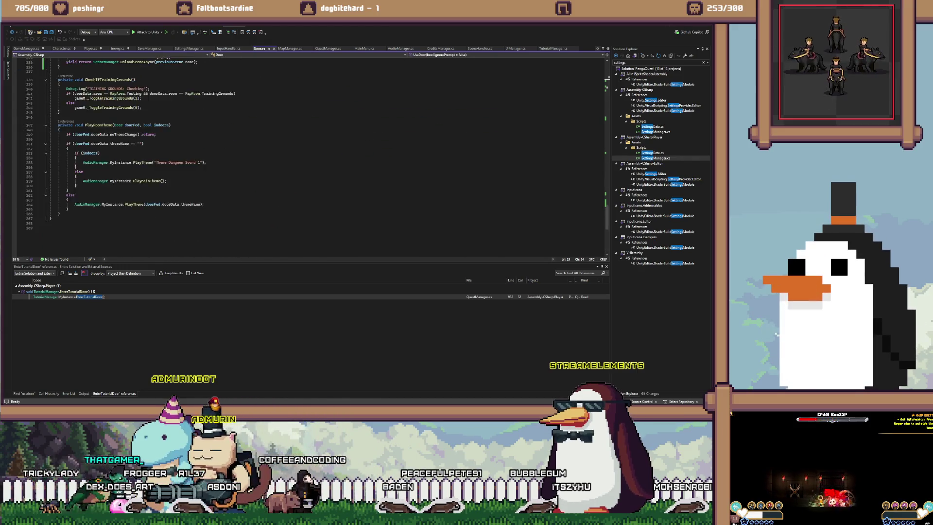
mouse_move(66, 169)
mouse_down()
mouse_move(131, 173)
mouse_move(171, 238)
mouse_up()
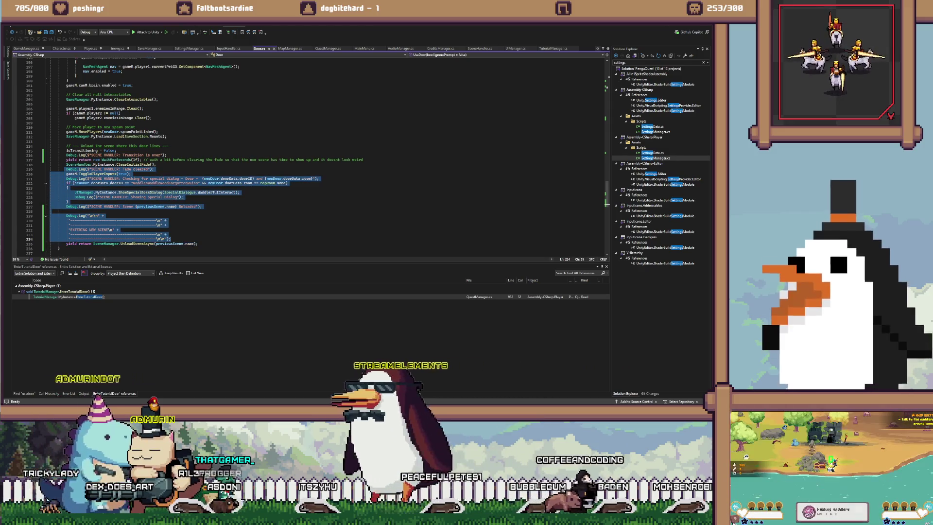
click(76, 76)
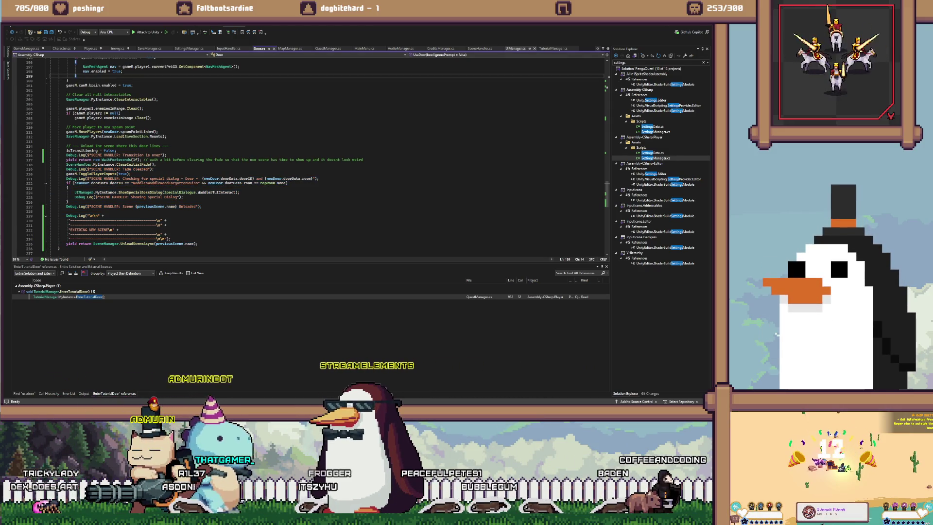
key(F8)
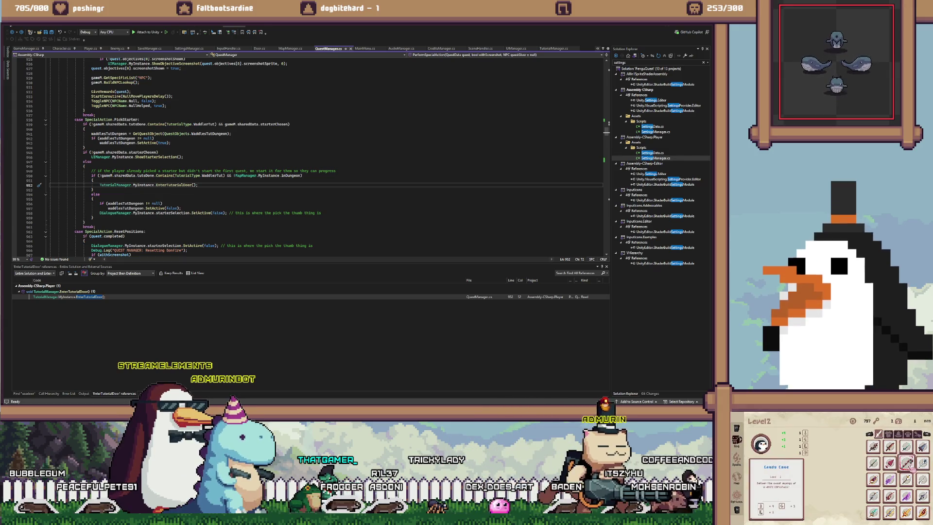
click(259, 48)
Declare 'public bool isTutorialDungeon = false;' after the isTransitioning field in Door.cs
scroll(311, 155, up, 10)
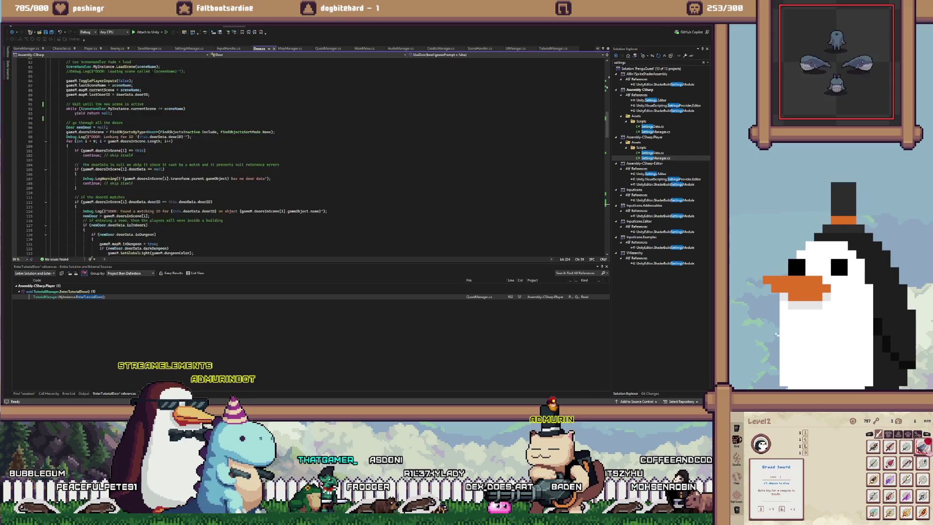
scroll(311, 155, up, 20)
click(135, 110)
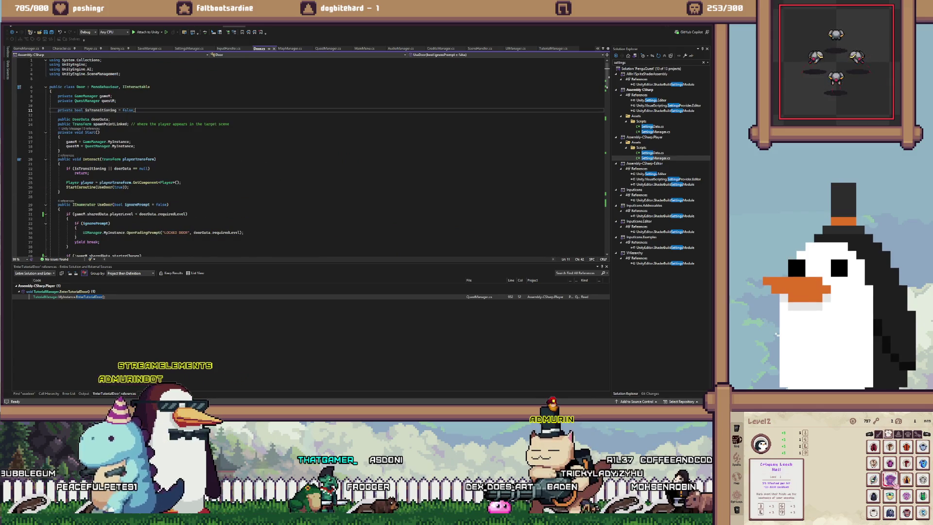
click(58, 115)
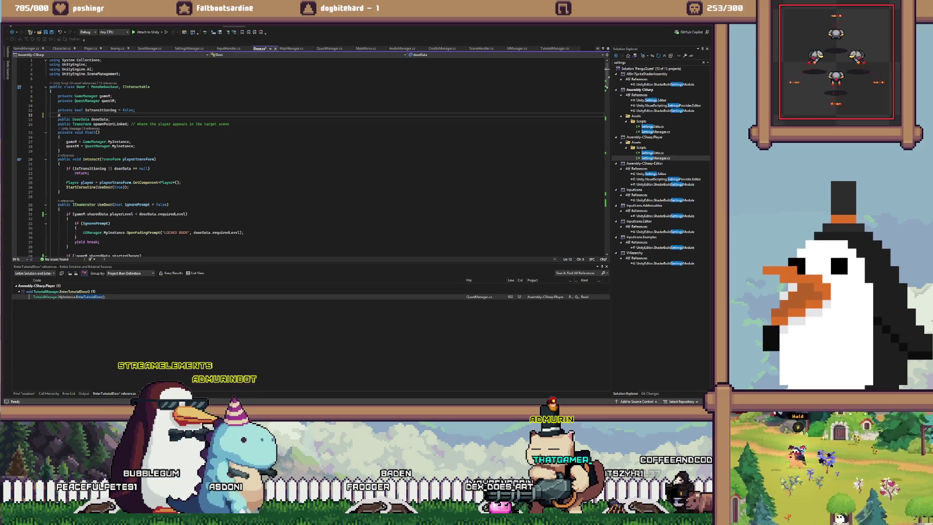
text(ublic bool is)
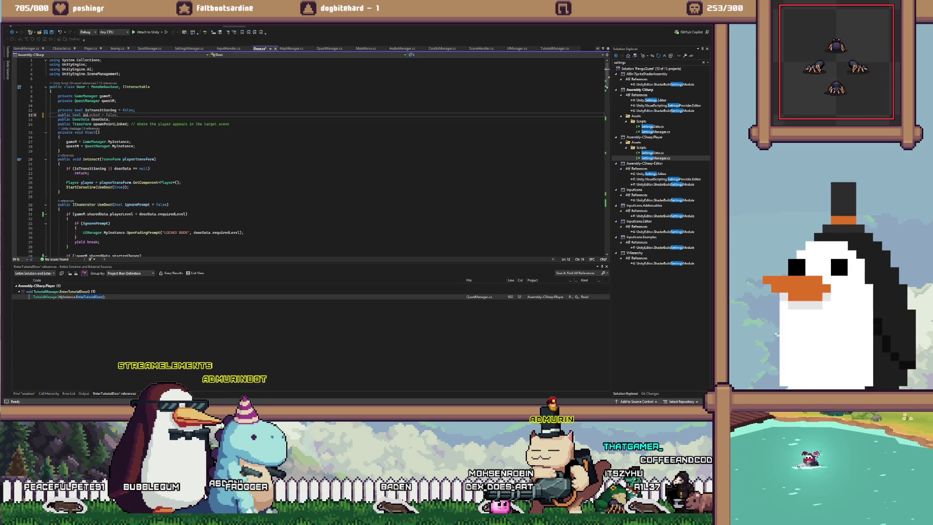
text(Tutorial)
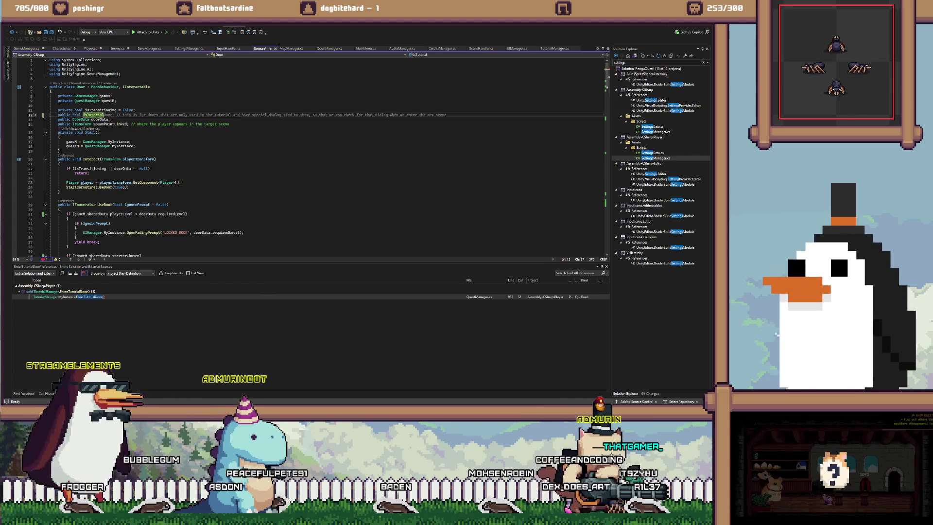
text(Dungeon;l)
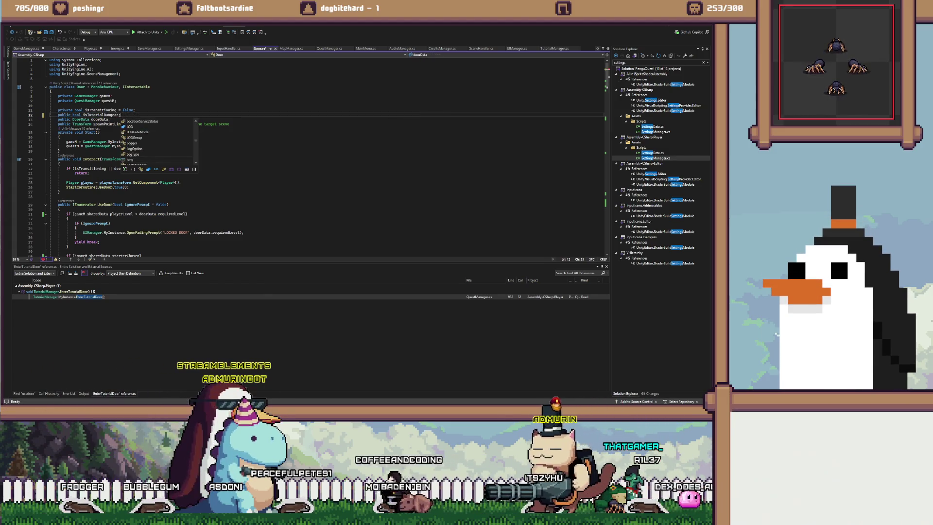
key(BackSpace)
text(false;)
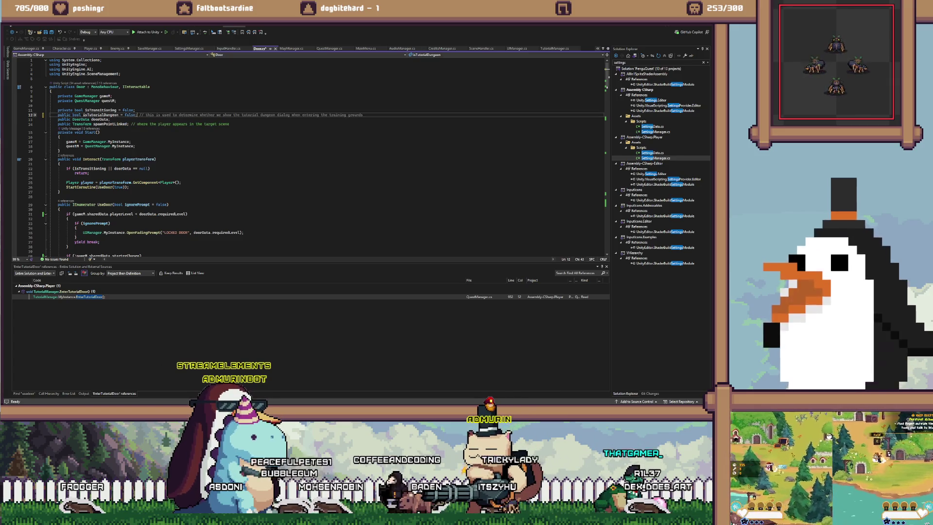
click(57, 105)
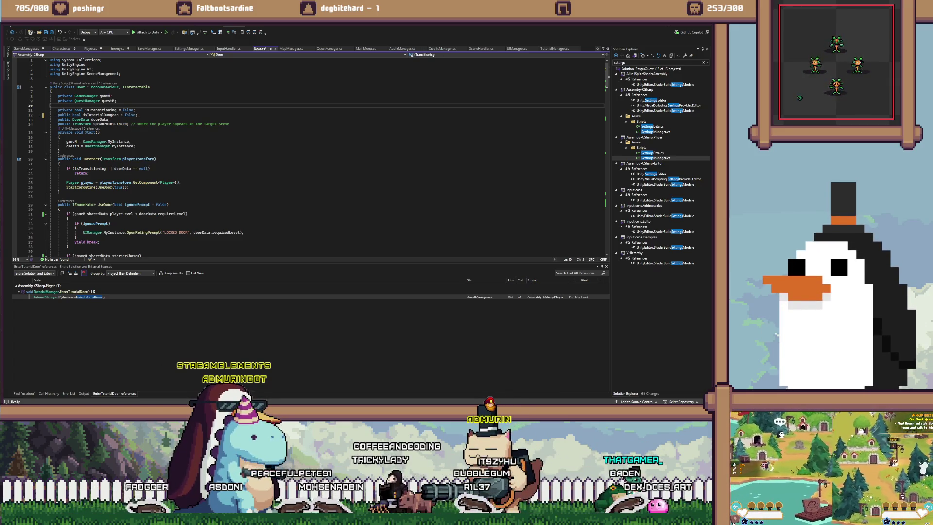
Move to the opening brace of the UseDoor method in Door.cs
click(137, 114)
scroll(311, 156, down, 5)
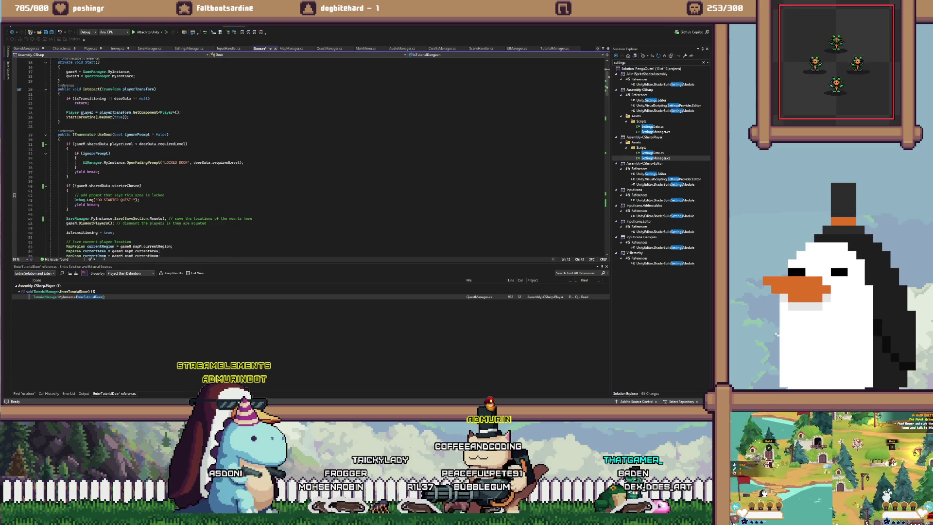
click(112, 134)
scroll(112, 134, up, 2)
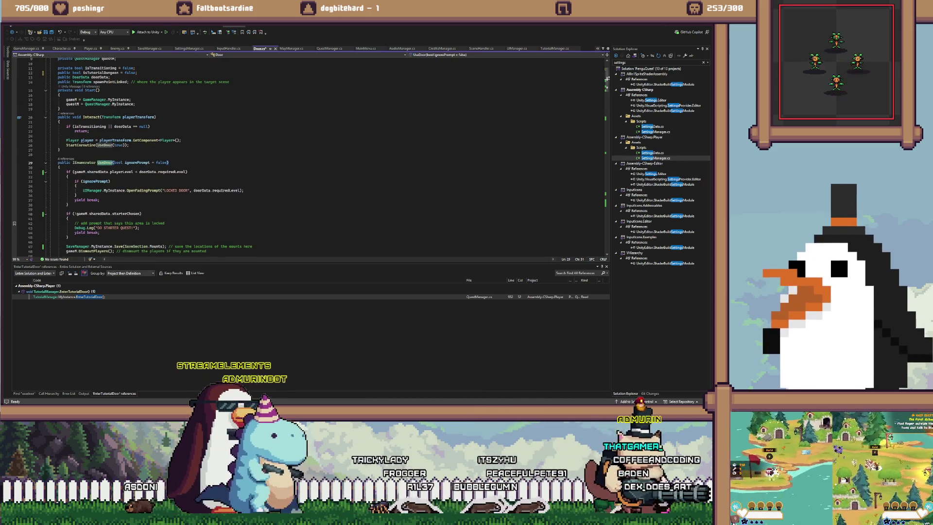
click(61, 167)
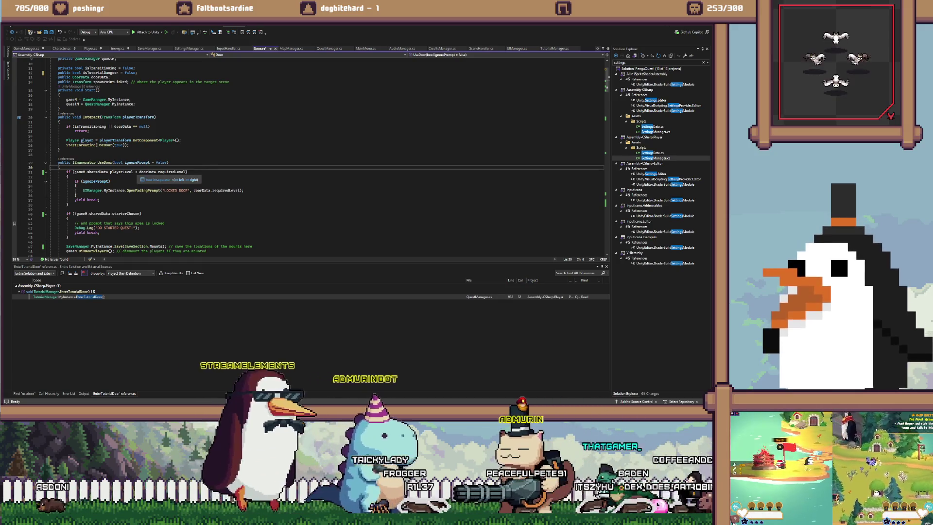
Start UseDoor with an if (isTutorialDungeon) block containing return;, then jump back to QuestManager's EnterTutorialDoor call
key(Return)
text(if)
key(Tab)
key(Tab)
text(!istut)
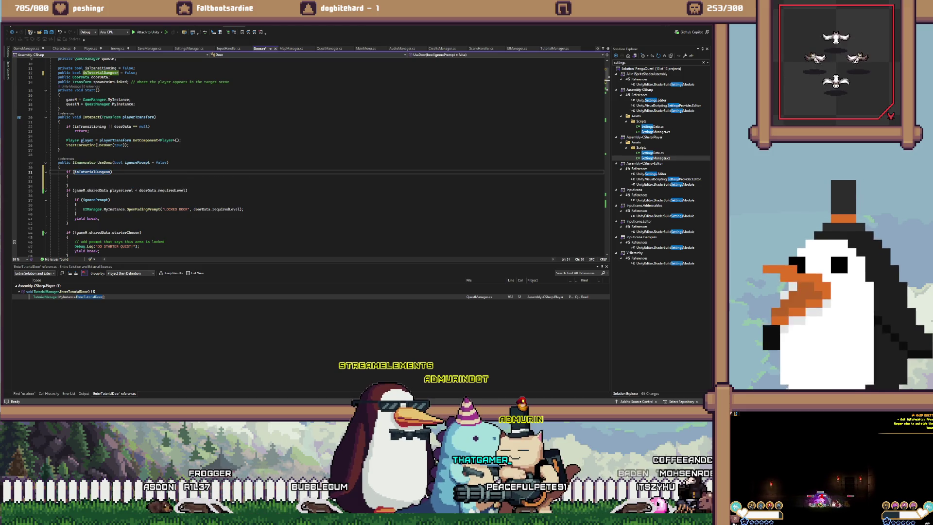
key(Down)
key(Down)
text(retu)
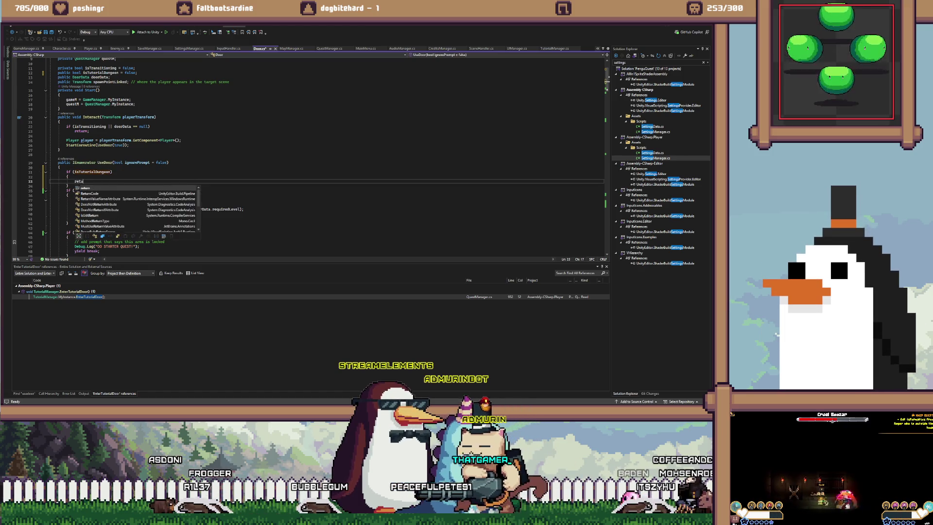
text(rn;)
key(ctrl+Return)
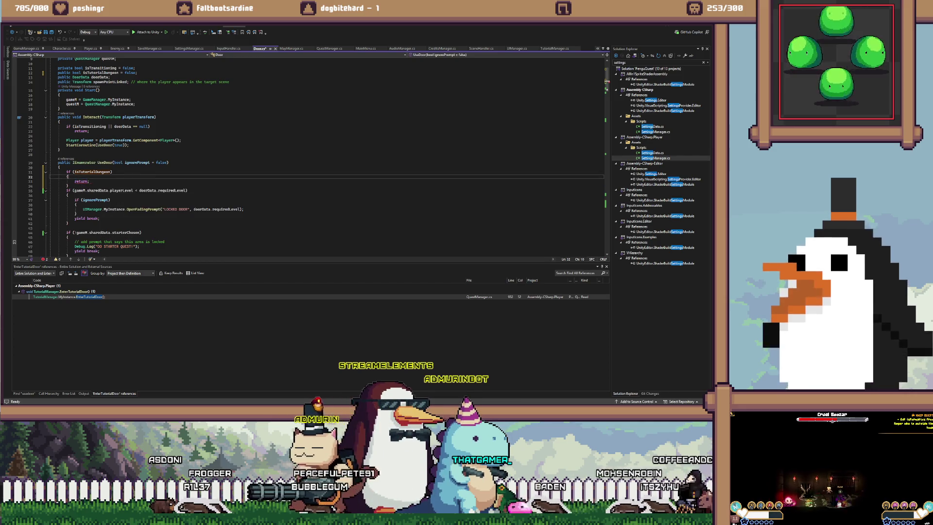
text(Tutpor)
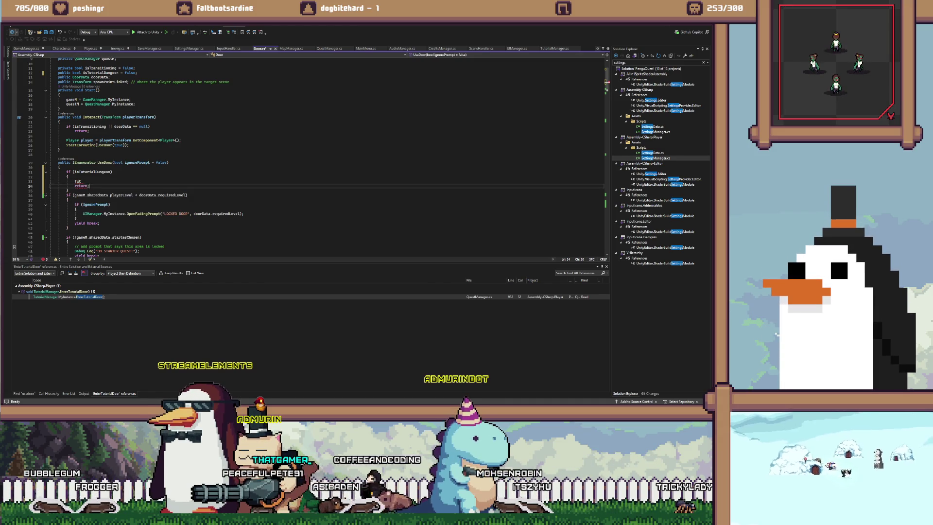
key(F8)
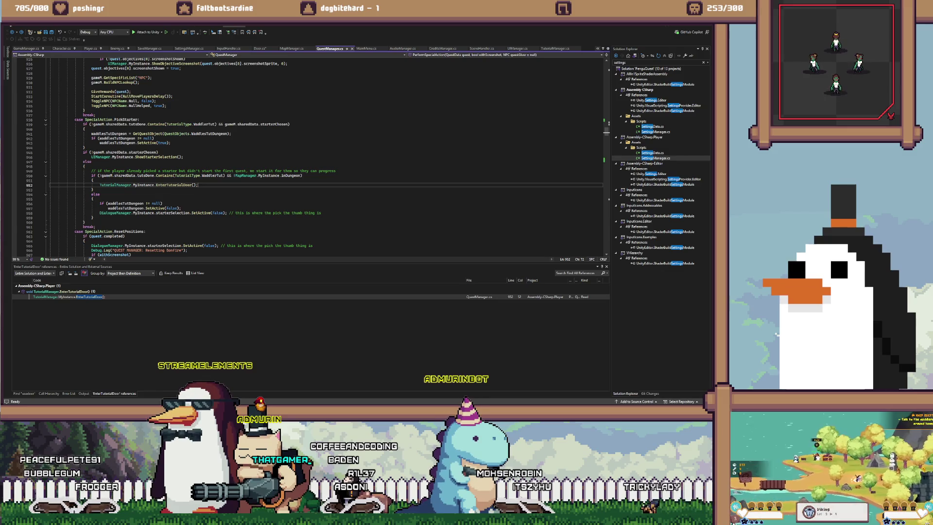
Call TutorialManager.MyInstance.EnterTutorialDoor() inside Door.cs's tutorial-dungeon branch
key(shift+Home)
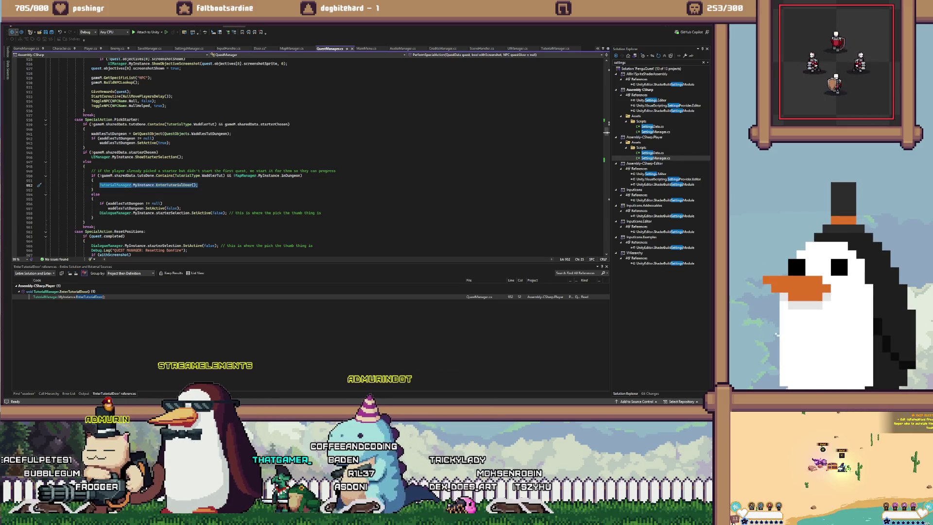
key(F12)
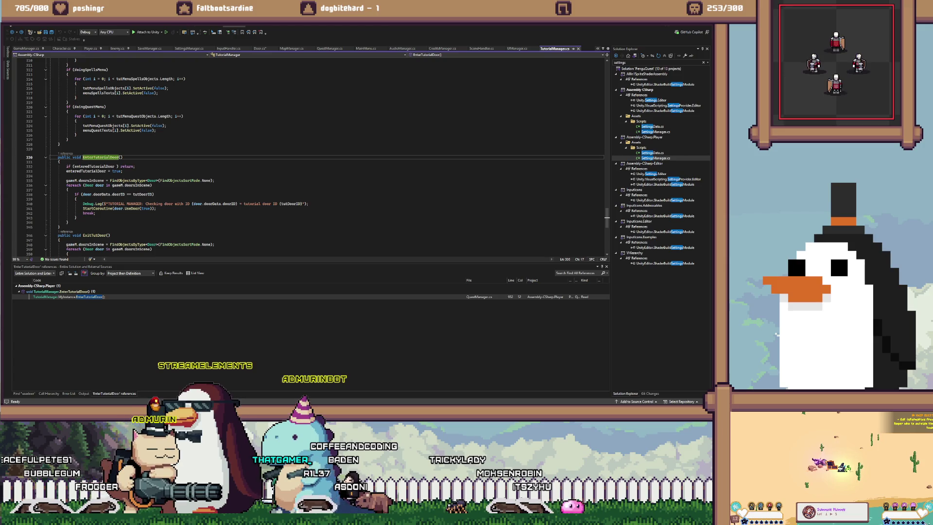
key(Page_Up)
key(Page_Up)
key(Page_Up)
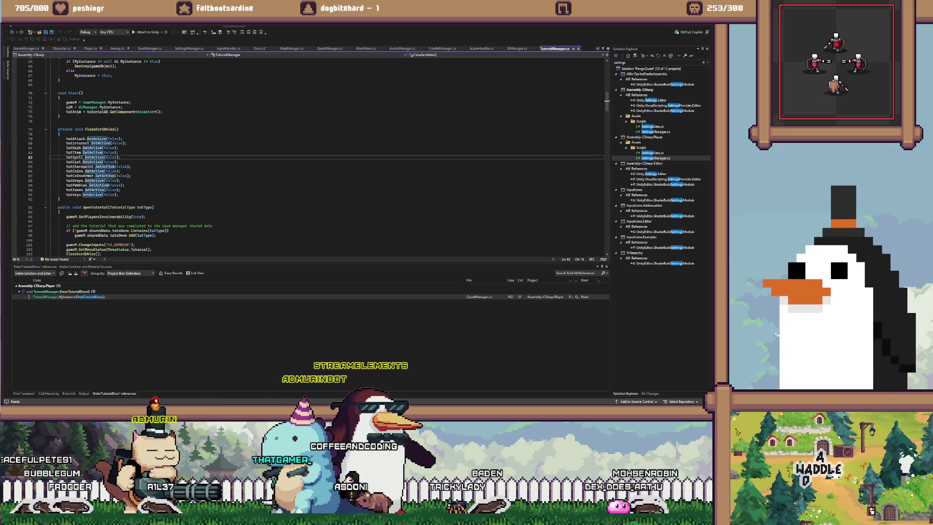
key(ctrl+Tab)
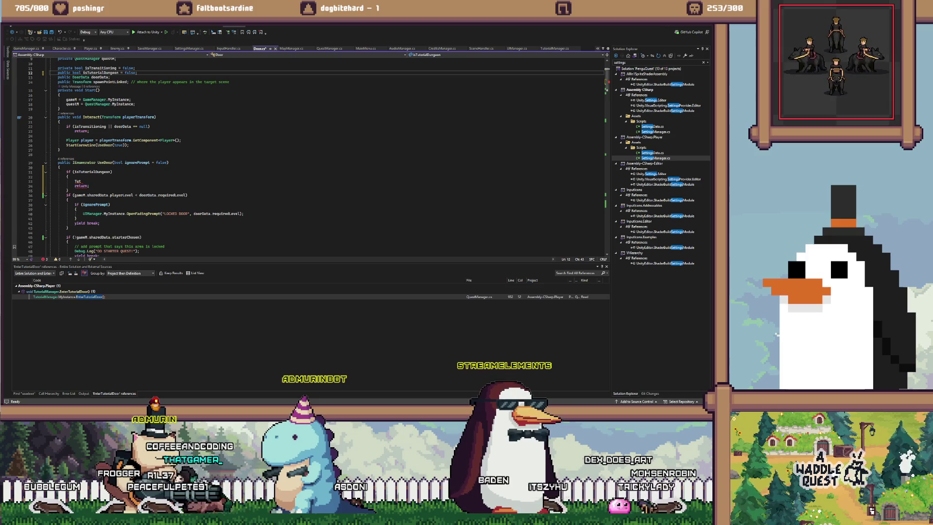
click(81, 181)
text(orialManager.MyInstance.EnterTutorialDoor();)
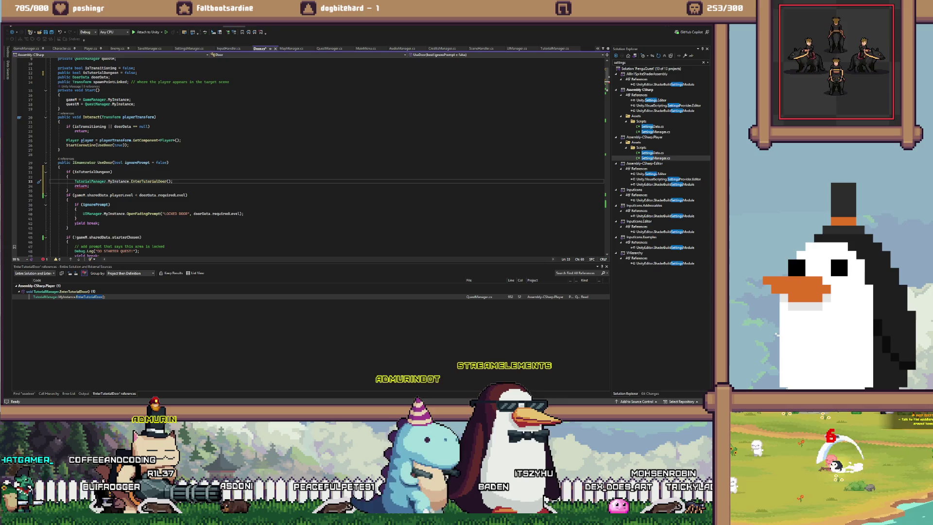
Replace the branch's return with yield break and add a blank line after the block
click(88, 186)
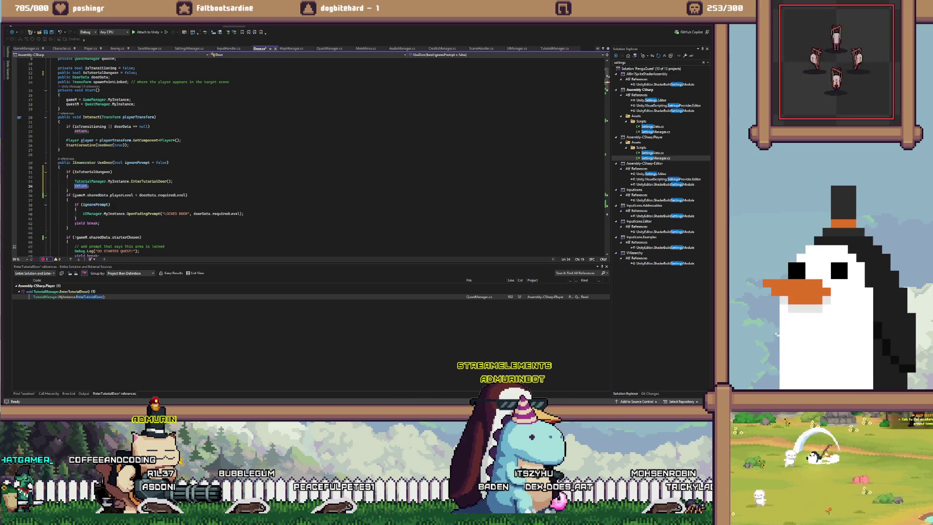
text(yield return)
text(brea;)
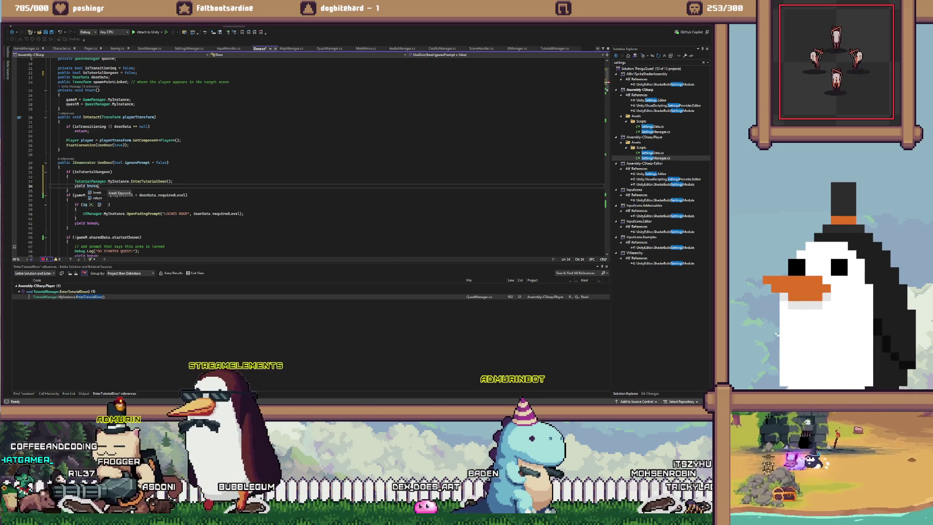
key(BackSpace)
key(BackSpace)
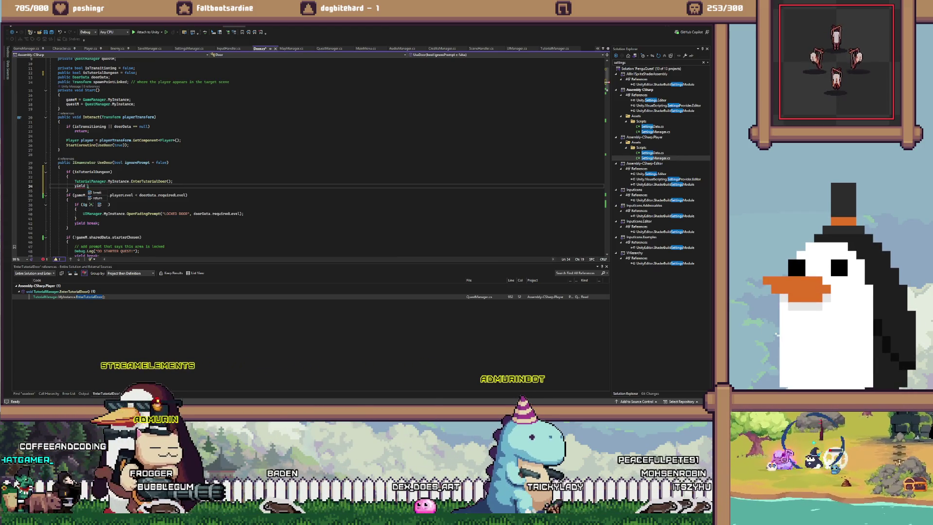
text(break;)
click(67, 154)
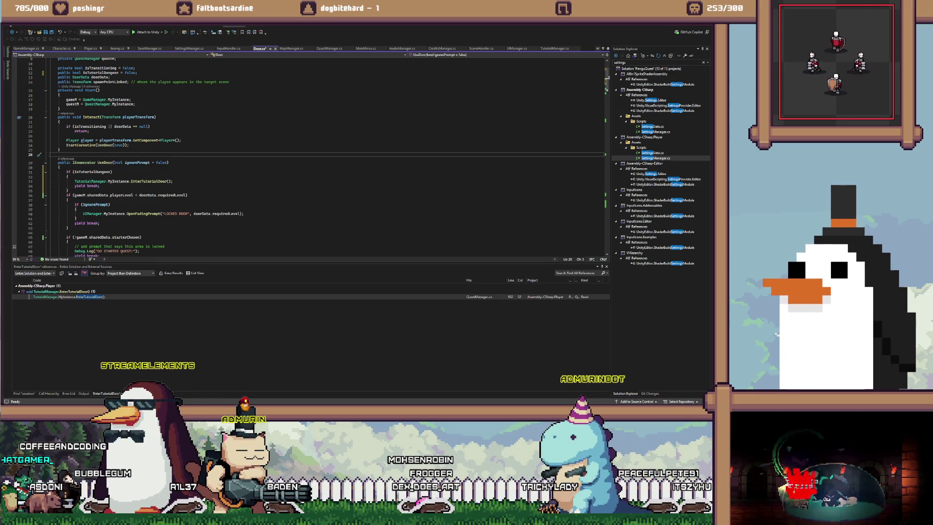
click(68, 190)
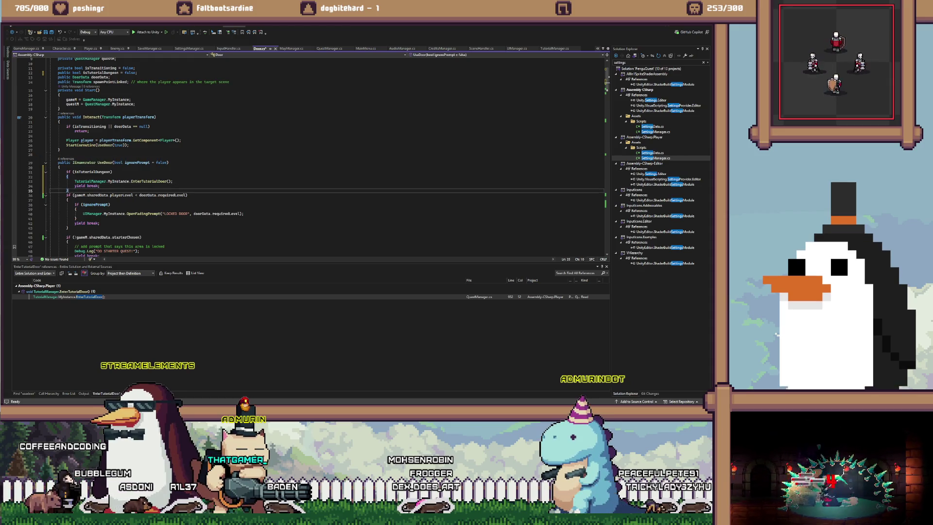
key(Return)
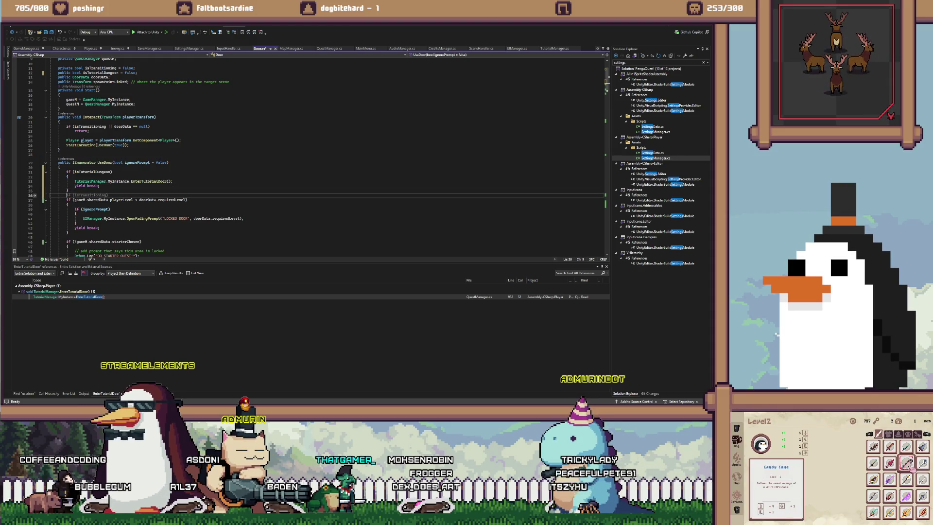
Add Debug.Log("Entered tutorial door") above the EnterTutorialDoor call and list all references to EnterTutorialDoor
click(174, 181)
key(Return)
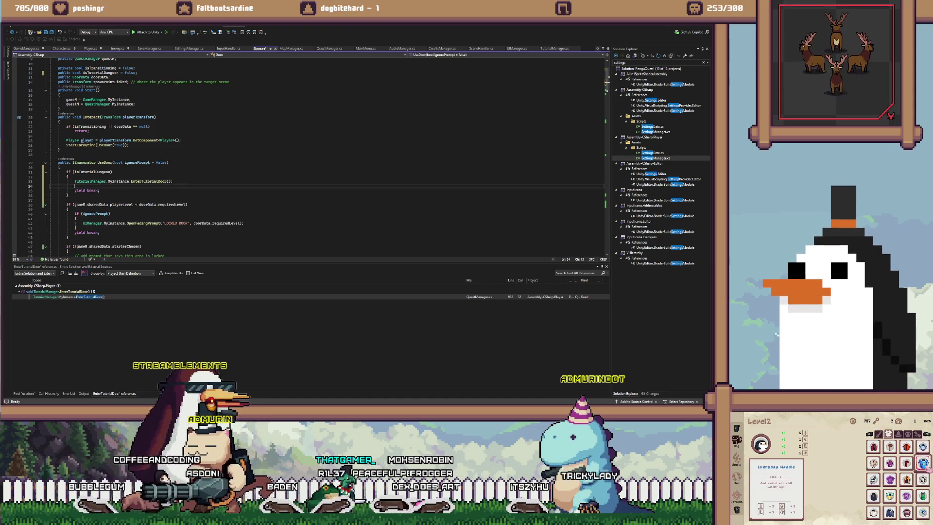
text(Debug.Log("Entered tutorial door");)
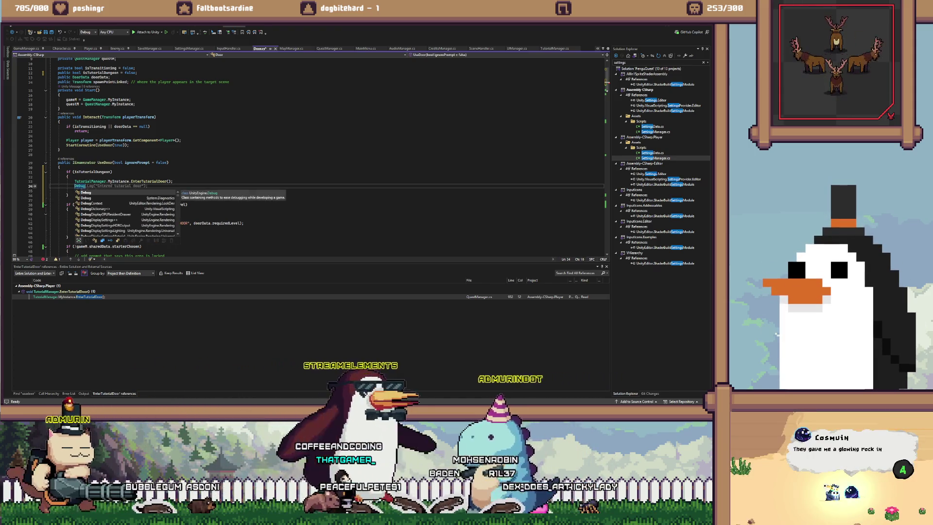
key(alt+Up)
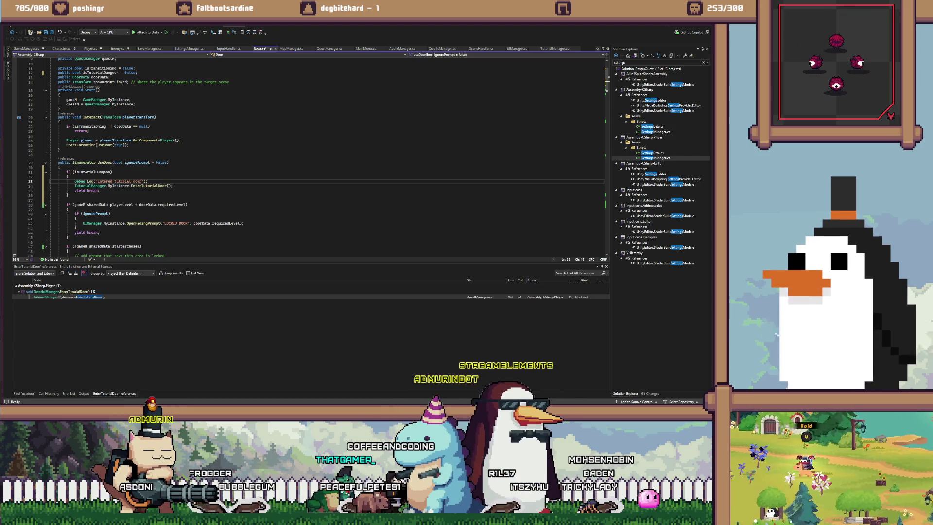
click(66, 199)
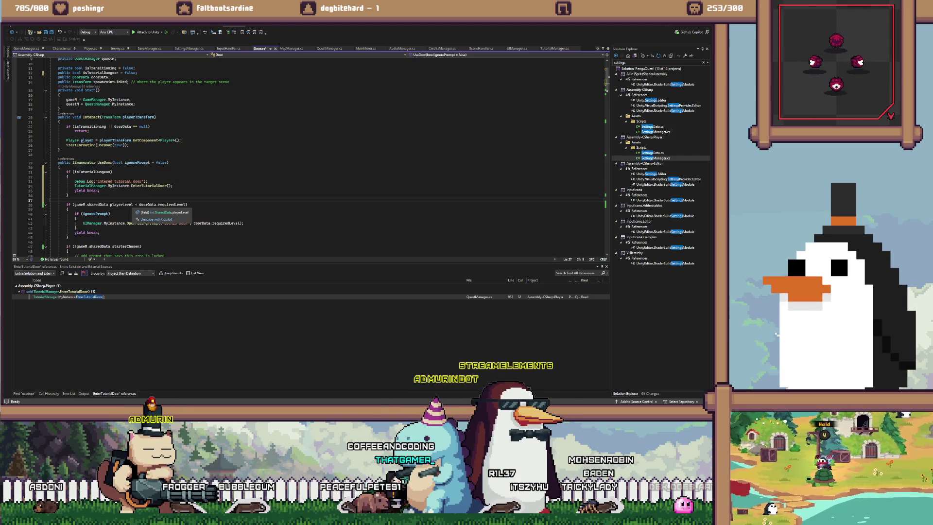
double_click(149, 186)
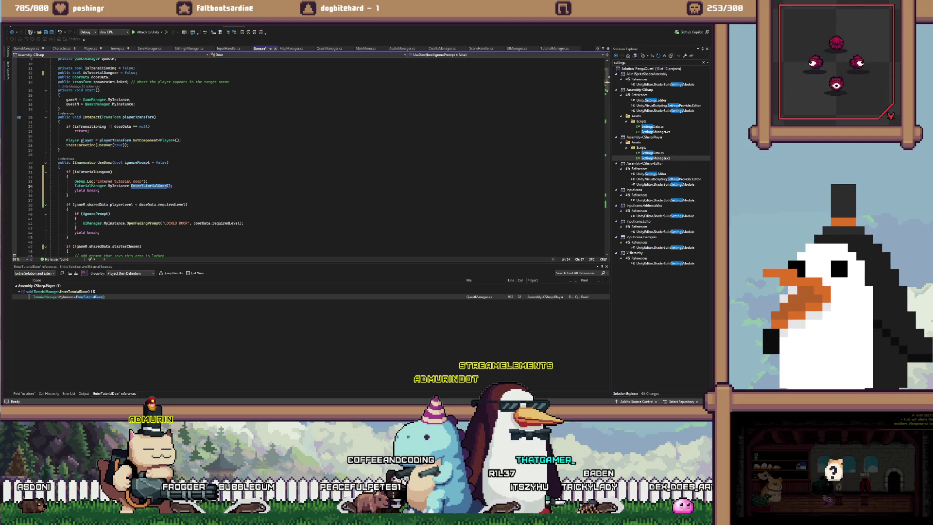
key(shift+F12)
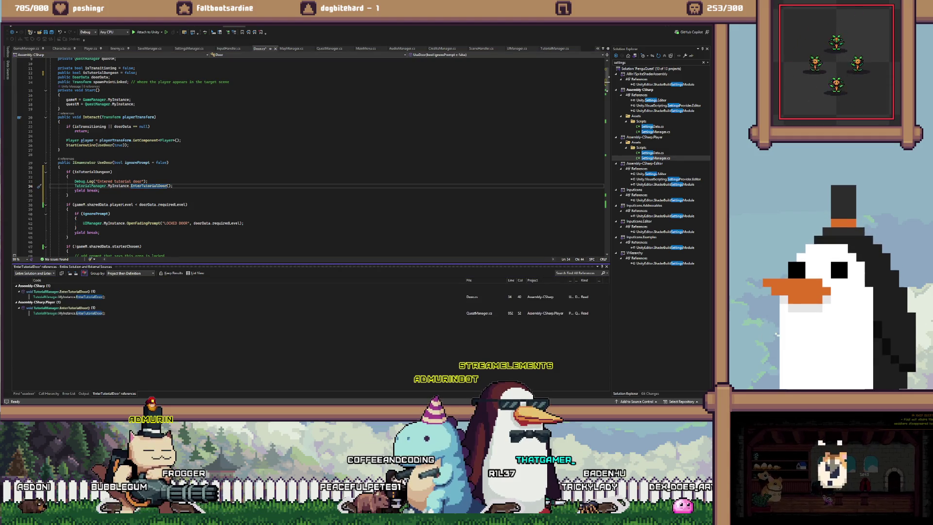
Review EnterTutorialDoor's body in TutorialManager.cs, return to the Door.cs call, then switch to Unity
key(F12)
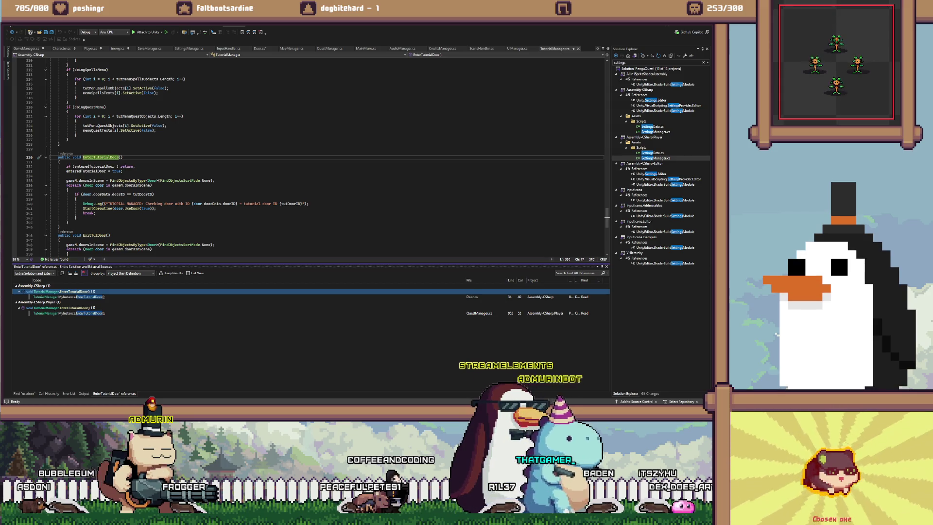
drag(66, 166, 96, 213)
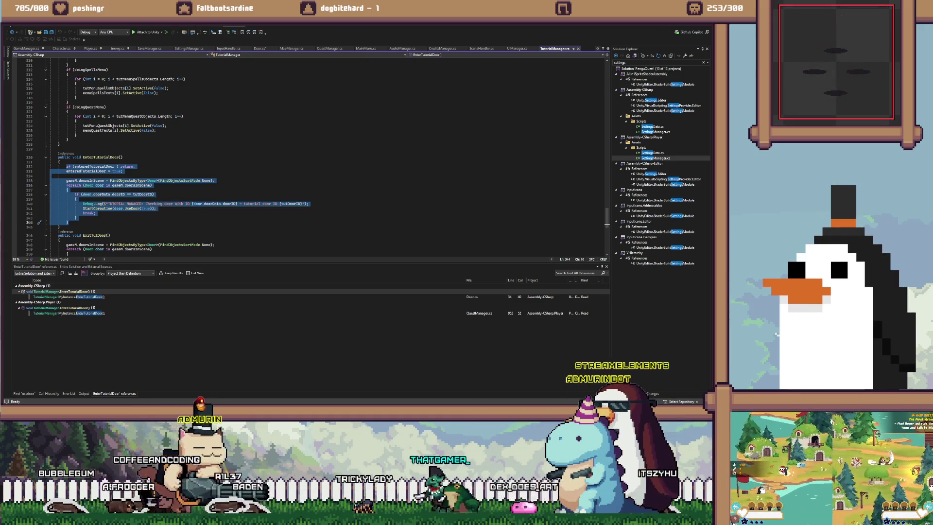
click(155, 195)
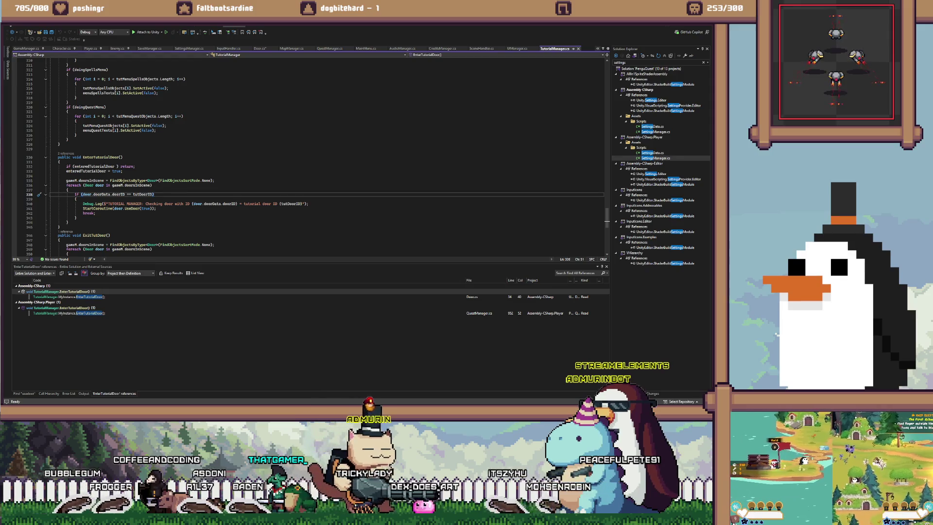
key(F8)
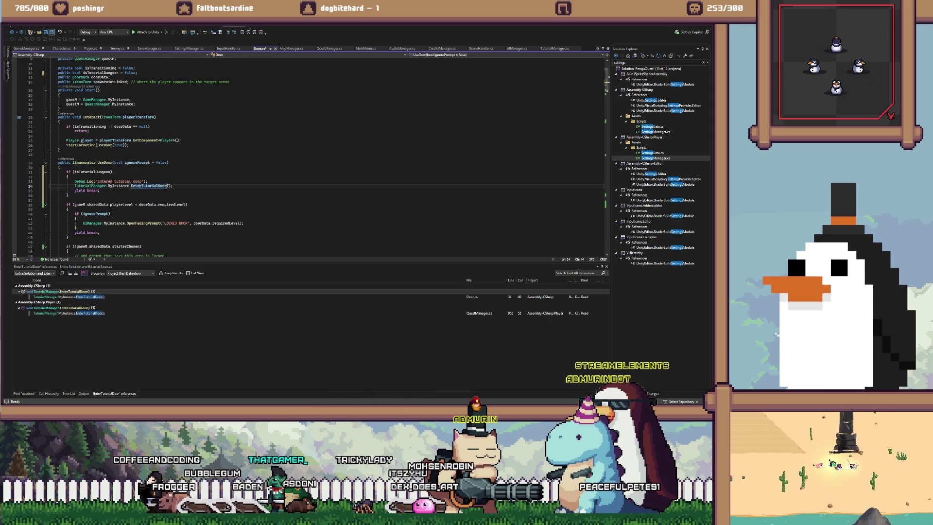
key(ctrl+minus)
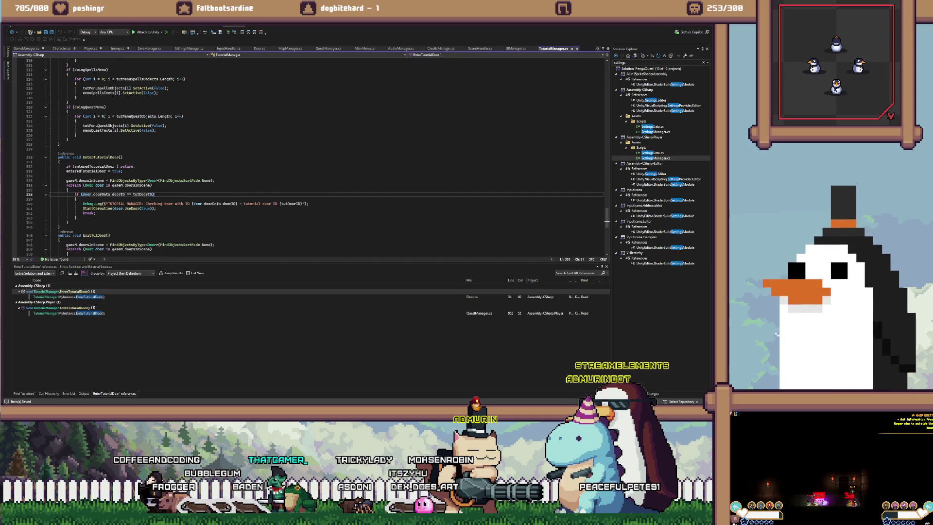
drag(112, 208, 96, 213)
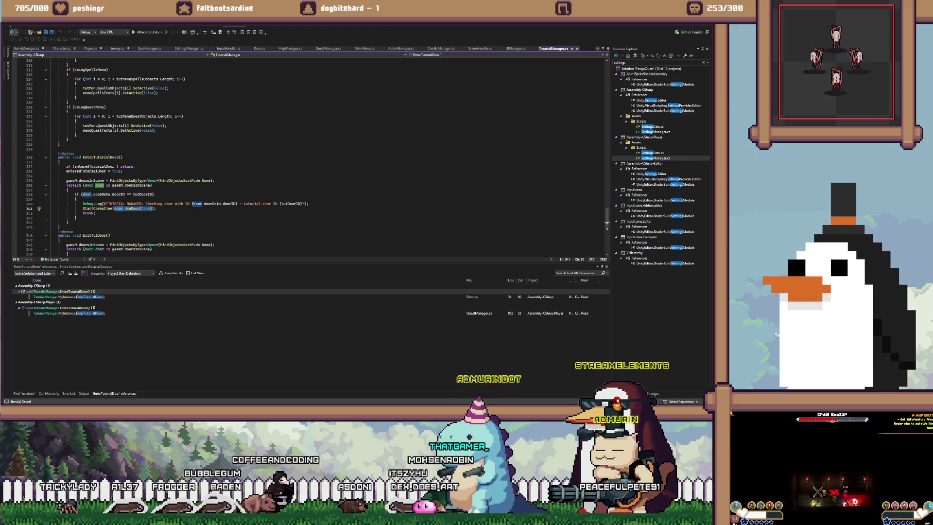
key(ctrl+shift+minus)
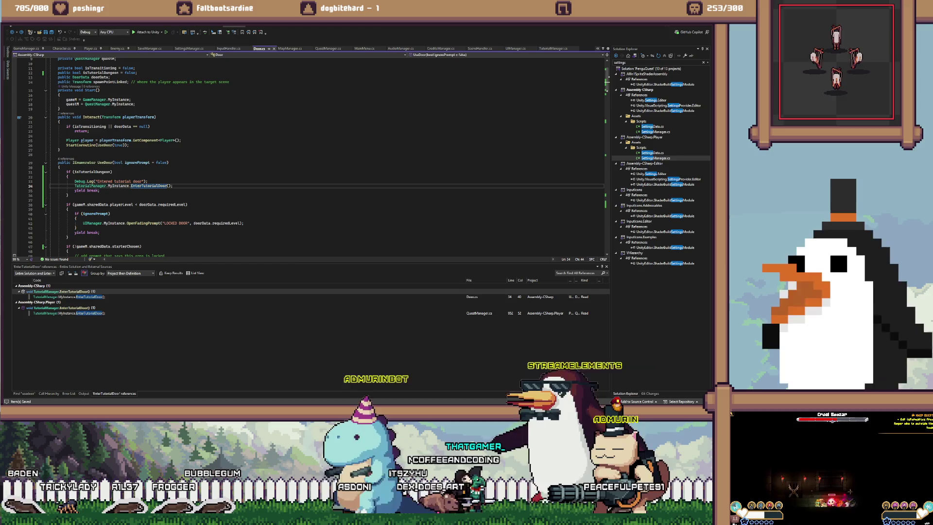
mouse_move(116, 187)
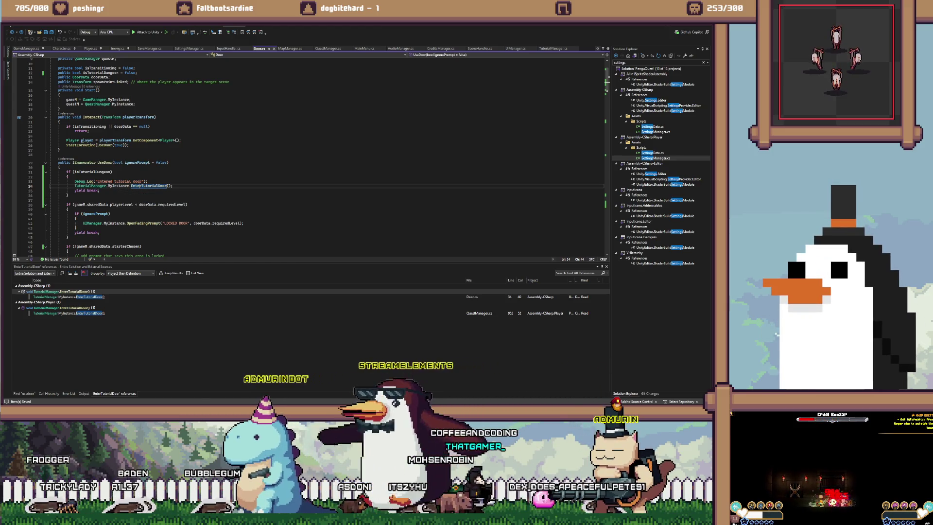
click(148, 181)
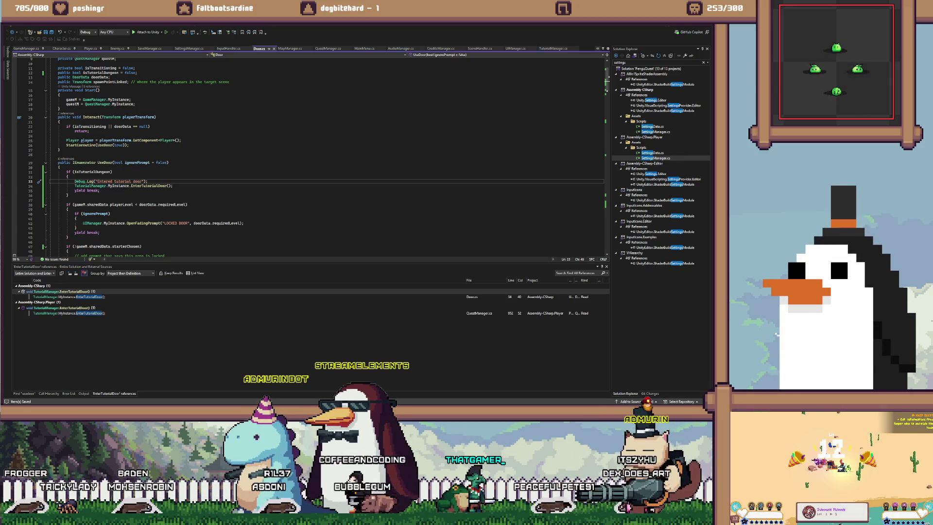
key(alt+Tab)
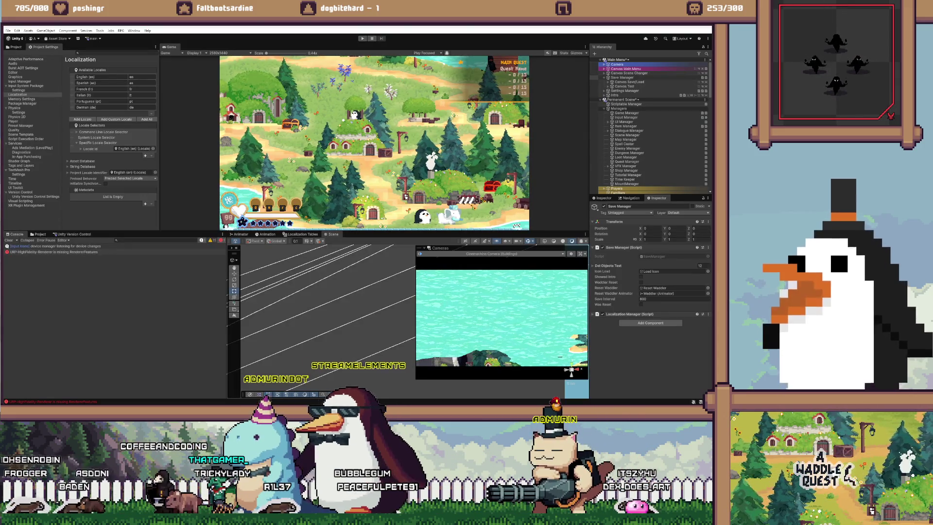
Run a play test through the menu with keyboard for Player One, stop it, and return to Door.cs
key(ctrl+p)
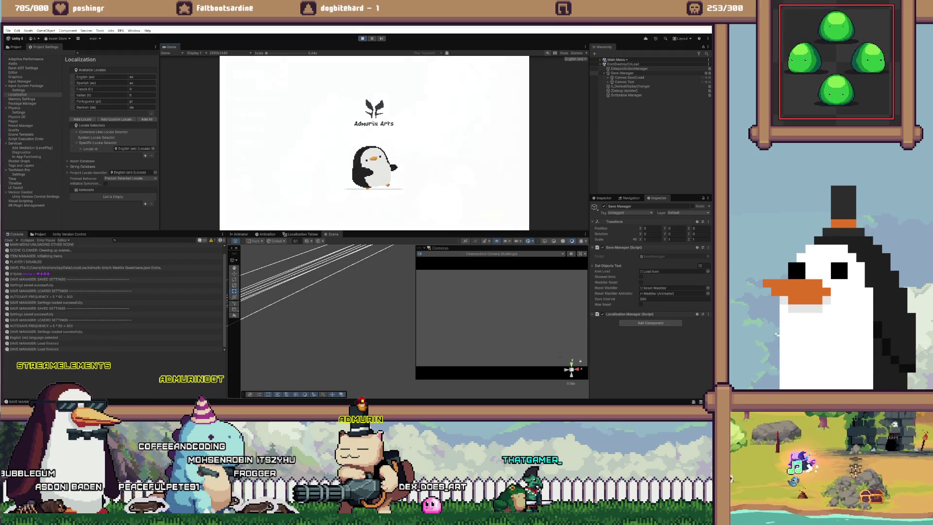
key(Return)
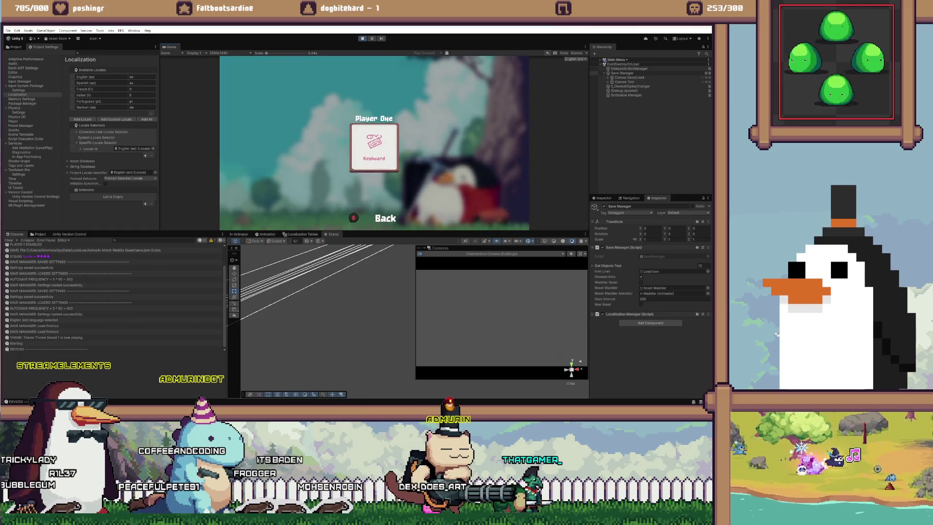
key(Return)
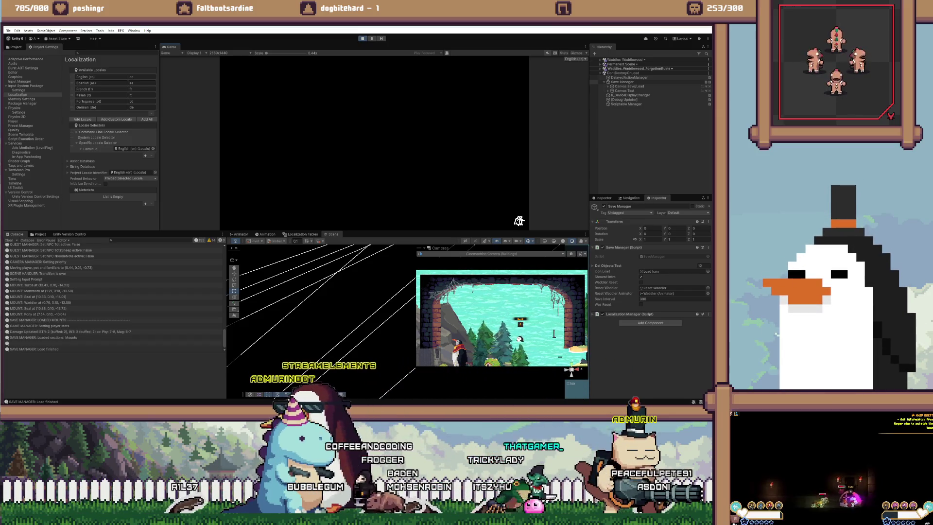
key(ctrl+p)
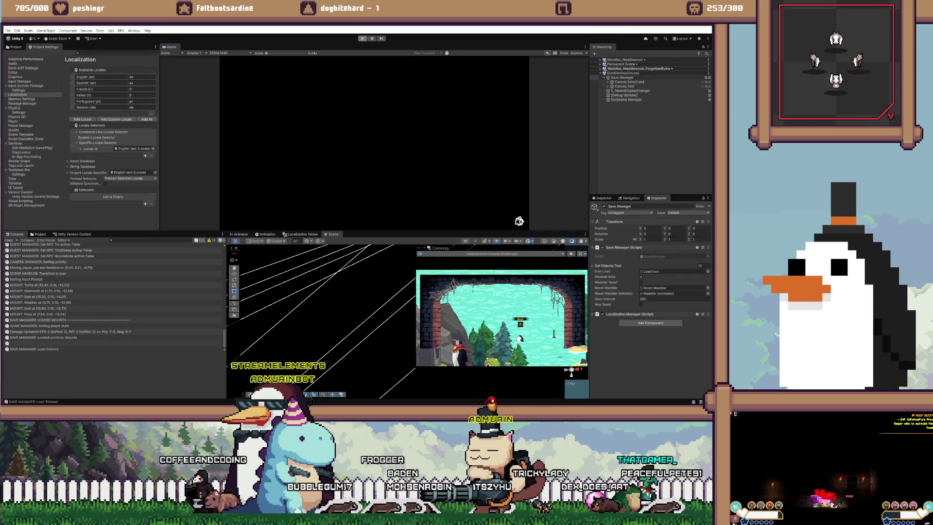
key(alt+Tab)
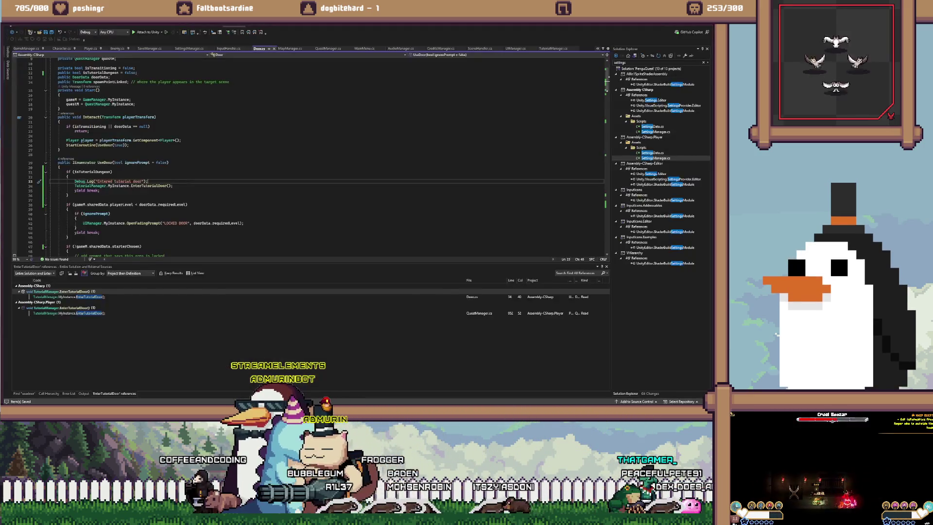
Select the isTutorialDungeon if-block (lines 32–36) in UseDoor, then return to Unity
drag(69, 195, 50, 177)
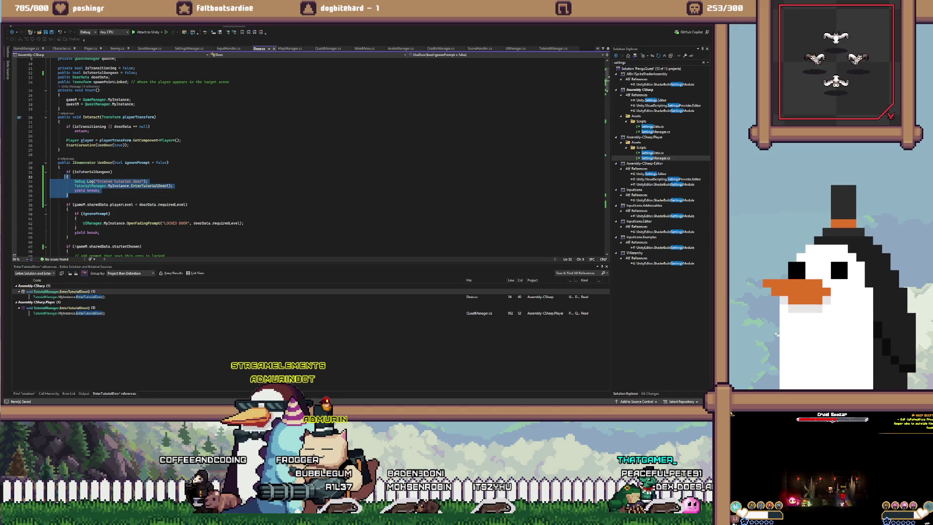
key(alt+Tab)
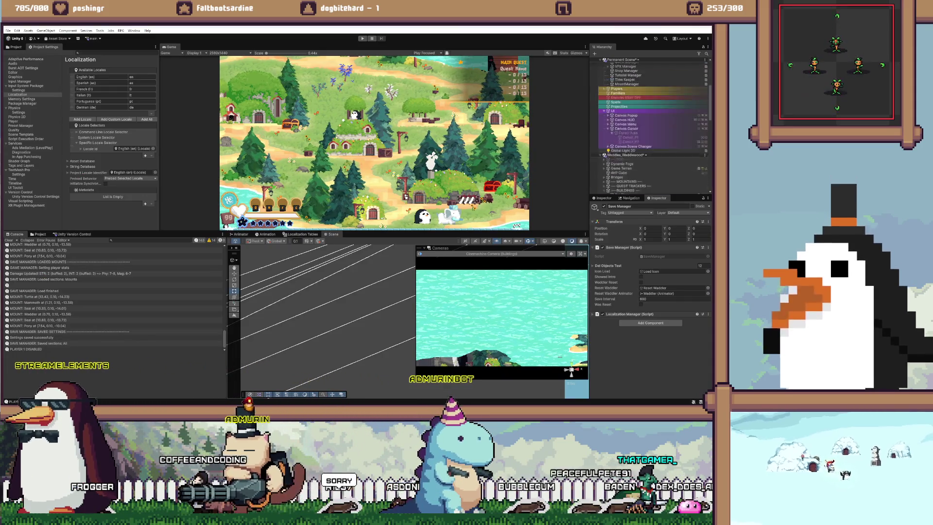
Tick Is Tutorial Dungeon on the Door under Dungeon (Forgotten Ruins) and start Play mode
scroll(631, 150, down, 4)
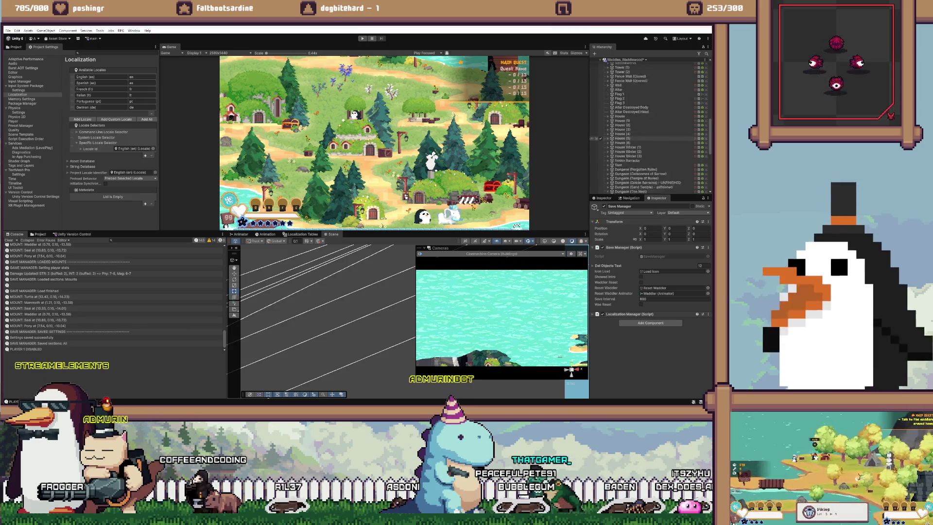
click(641, 140)
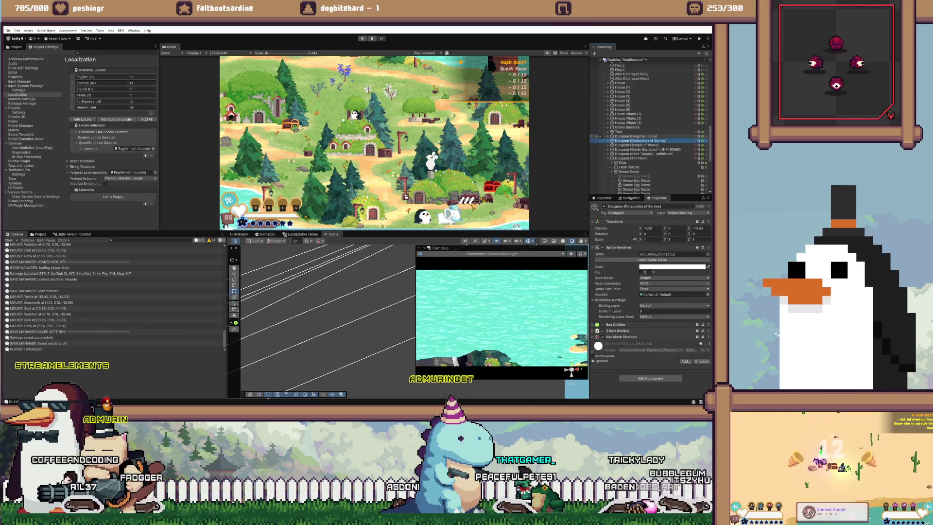
double_click(636, 136)
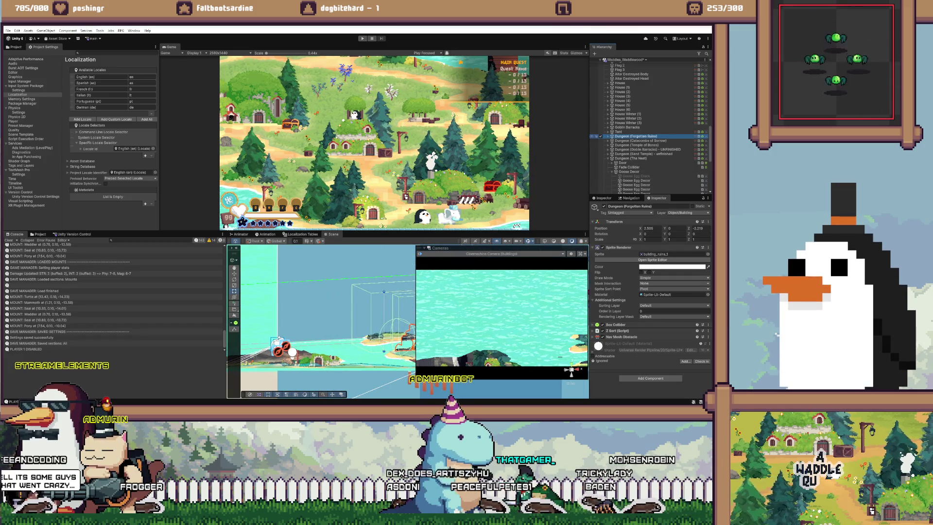
key(Right)
click(623, 144)
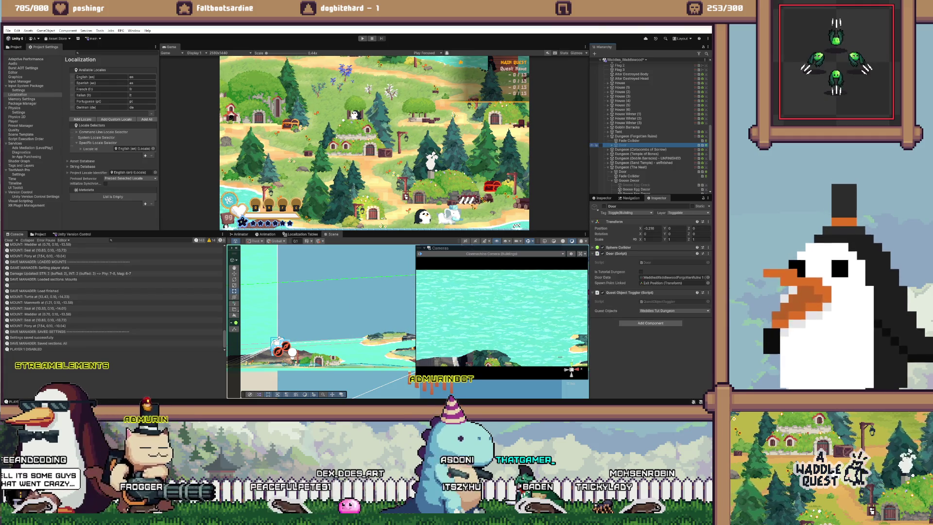
click(641, 272)
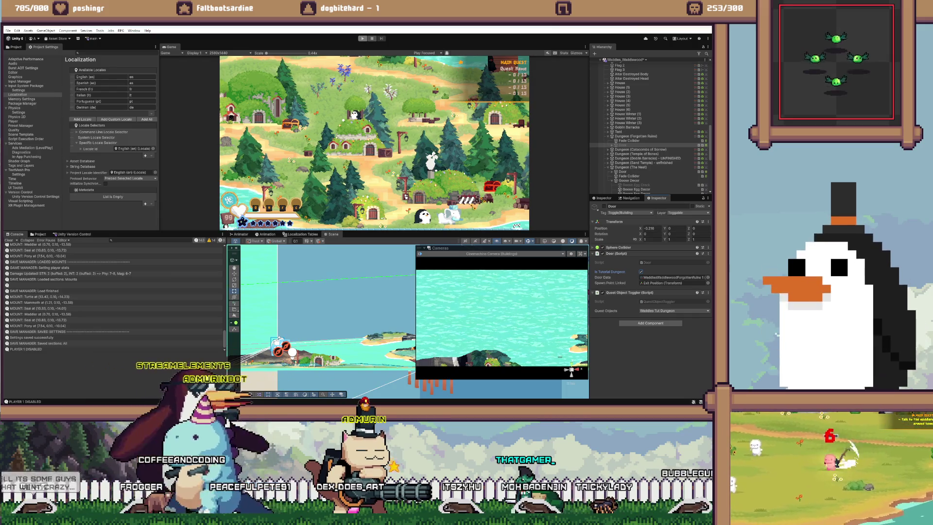
click(362, 39)
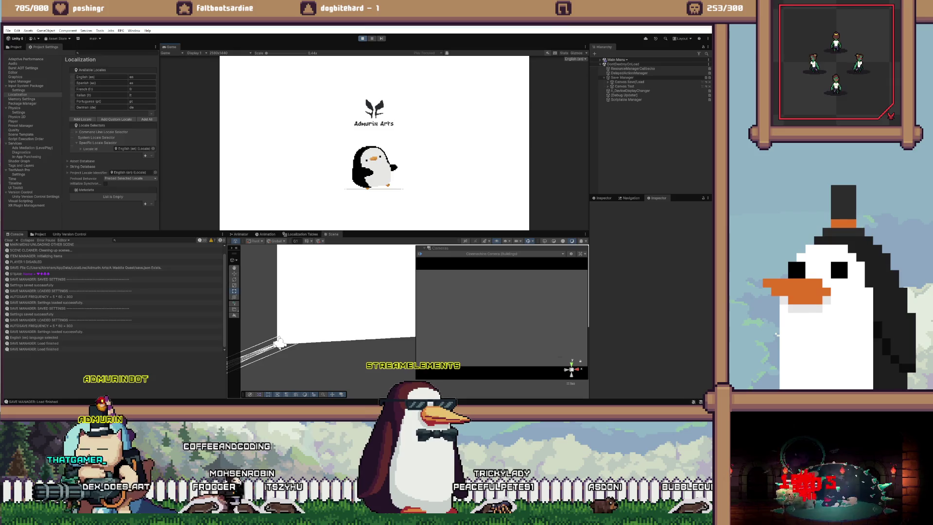
Enter solo keyboard play, walk to the tutorial door and interact with it four times
key(Return)
key(Return)
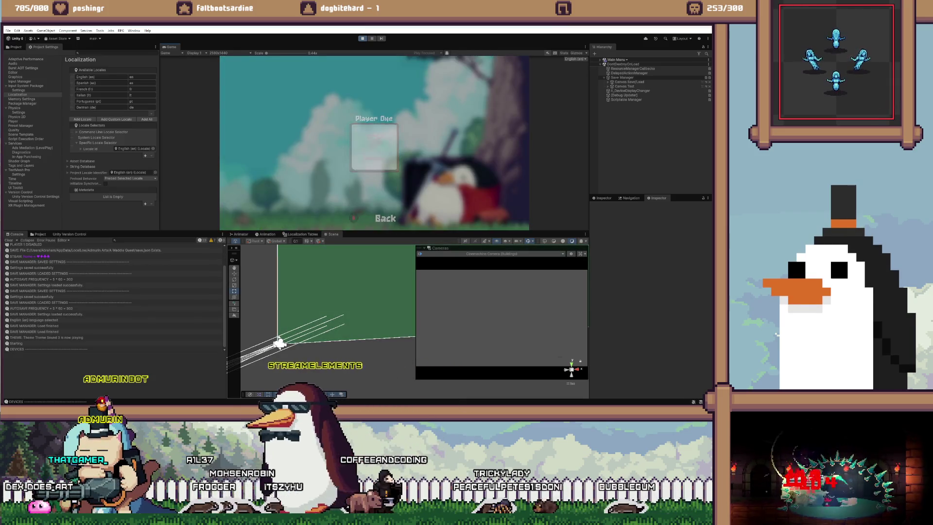
key(Return)
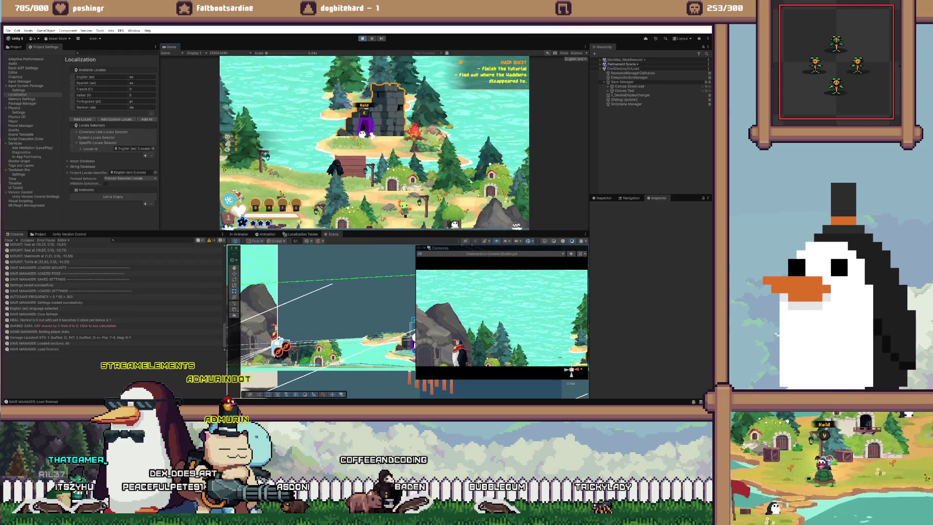
key(e)
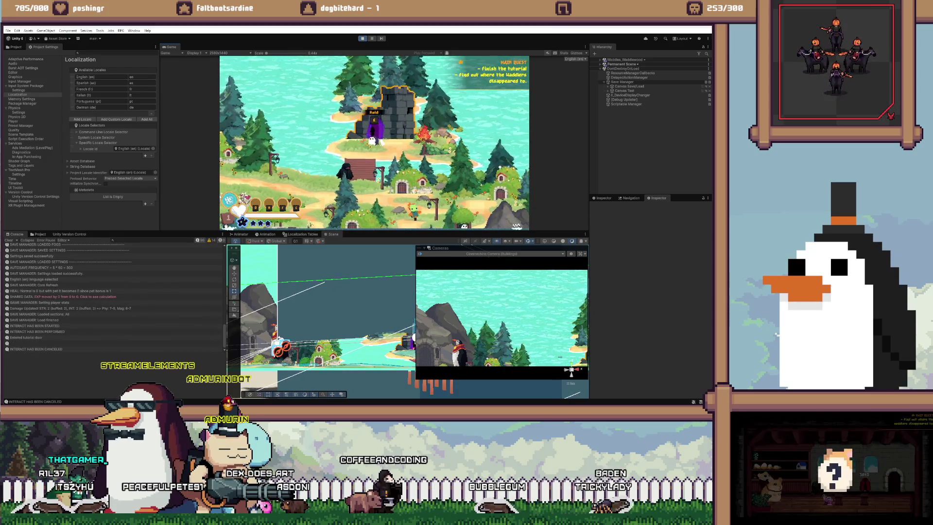
key(e)
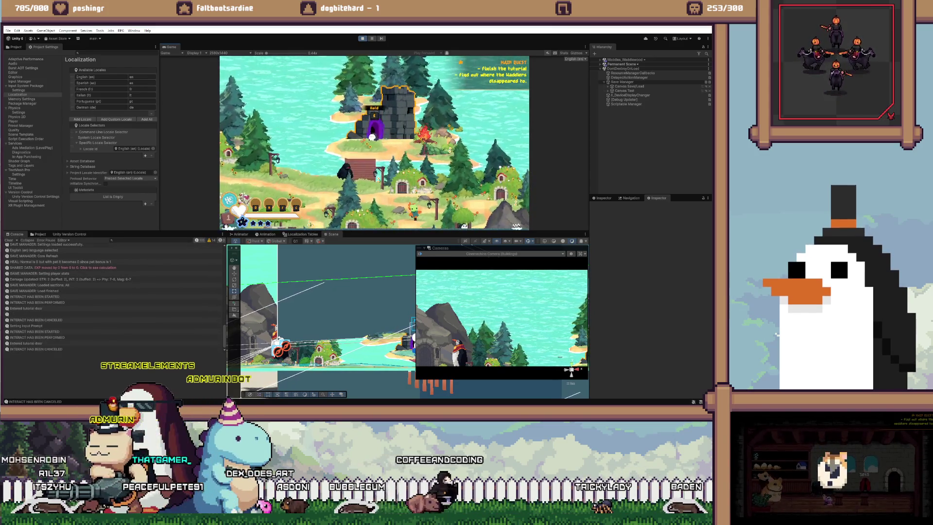
key(e)
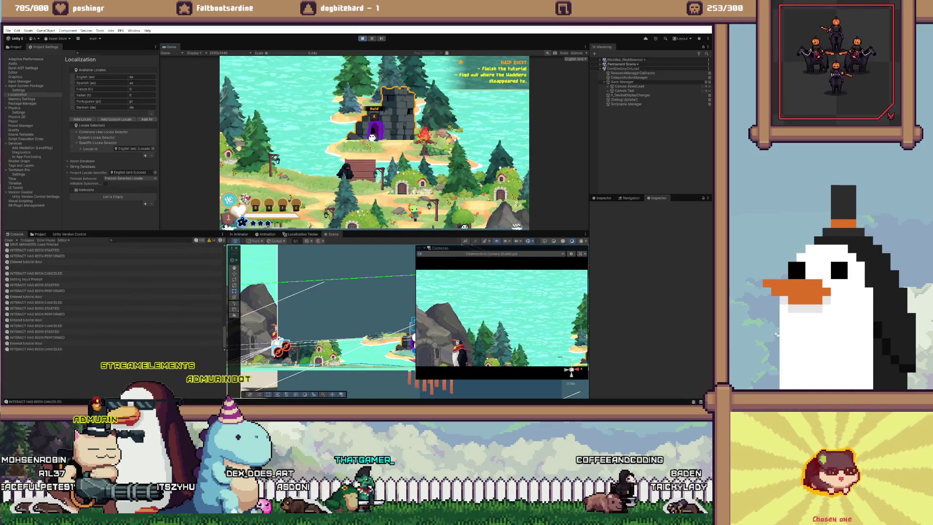
key(e)
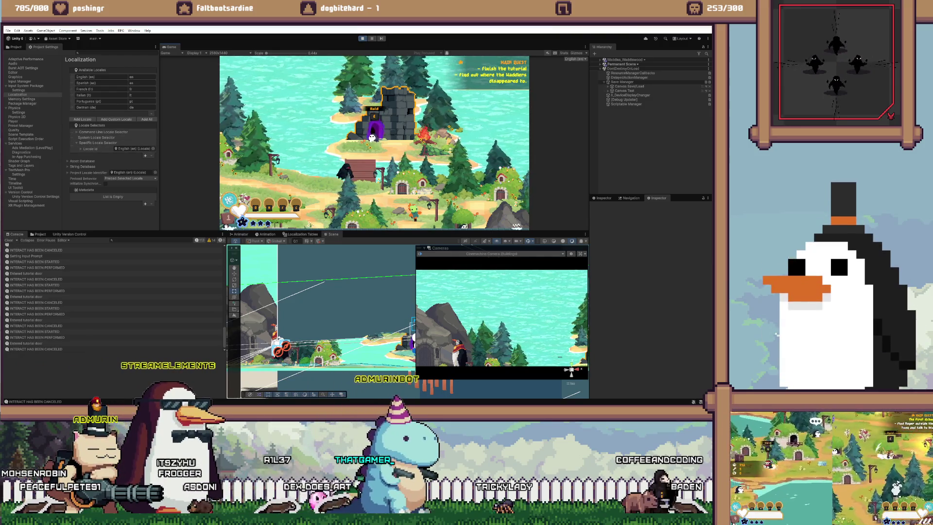
Open the "Entered tutorial door" Console log's source line in Door.cs
scroll(111, 297, up, 10)
click(27, 305)
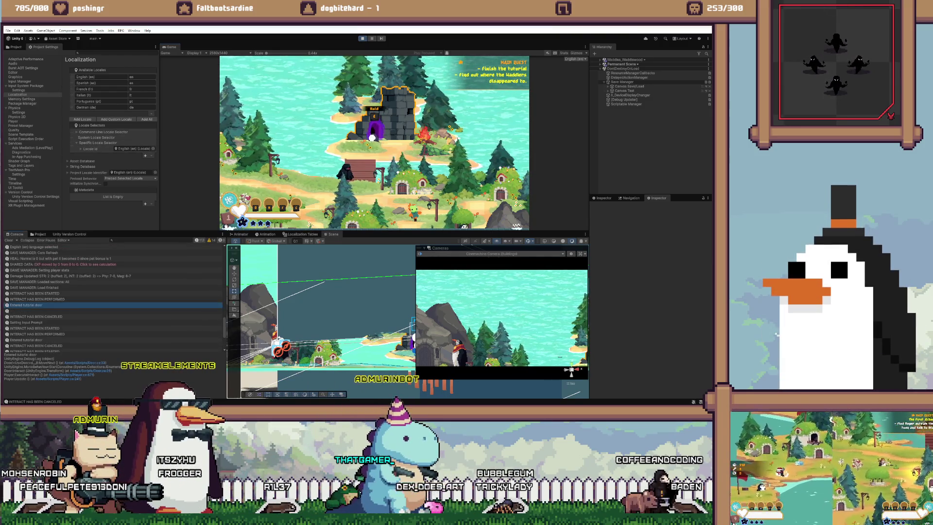
double_click(26, 304)
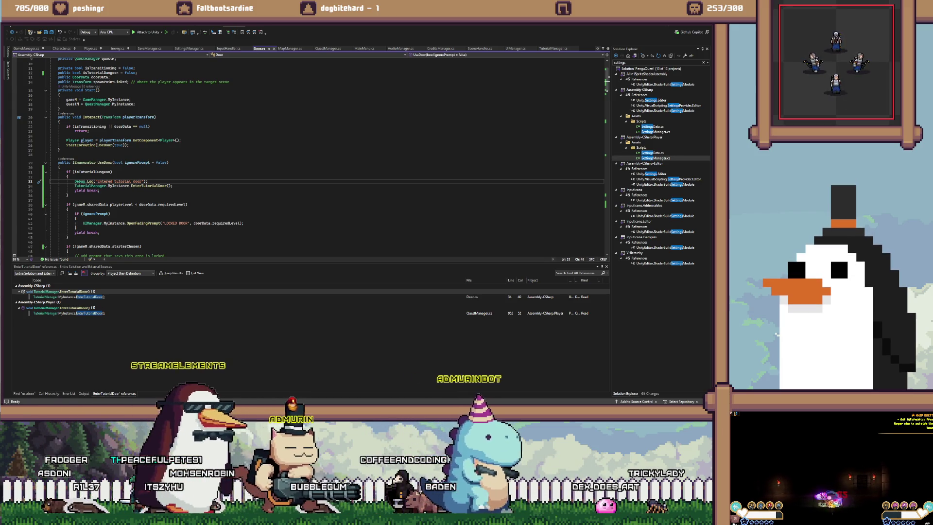
Declare 'private bool tutUsed = false;' below the isTutorialDungeon field in Door.cs
click(95, 171)
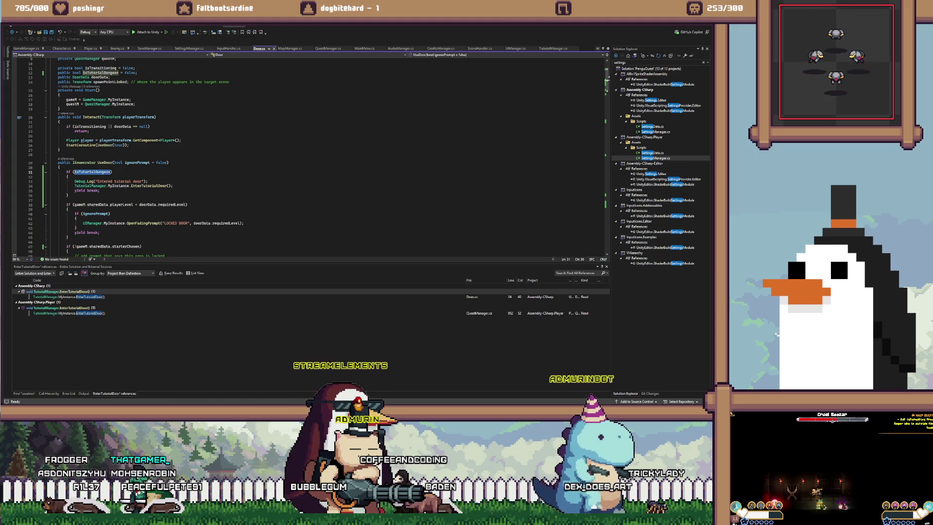
click(137, 73)
key(Return)
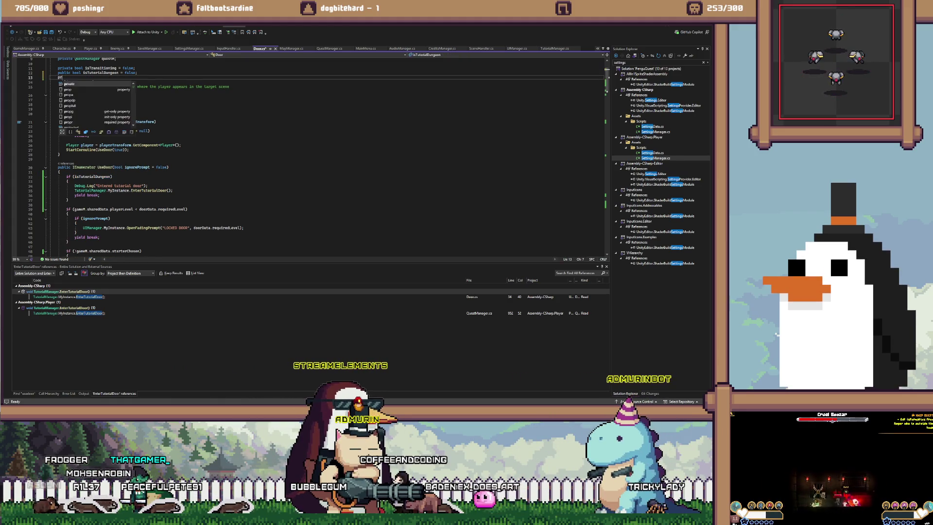
text(private bool tut)
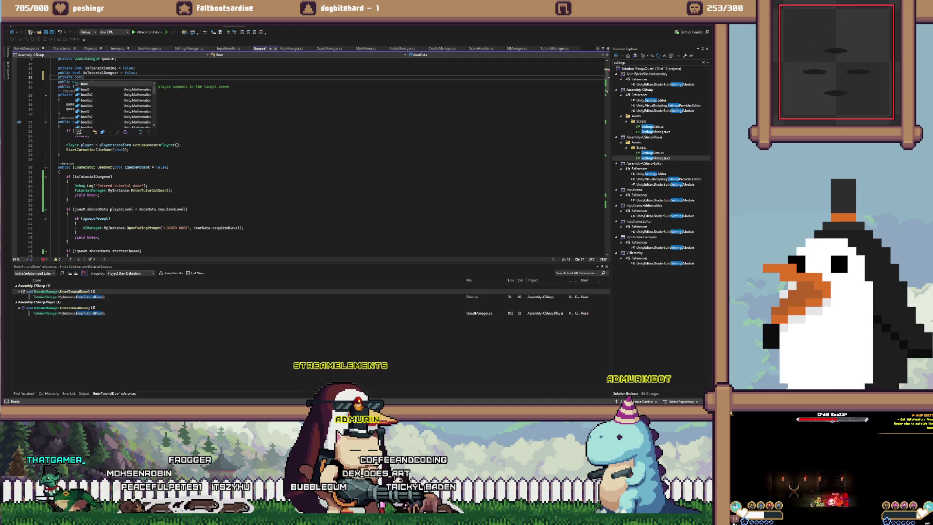
text(Used;)
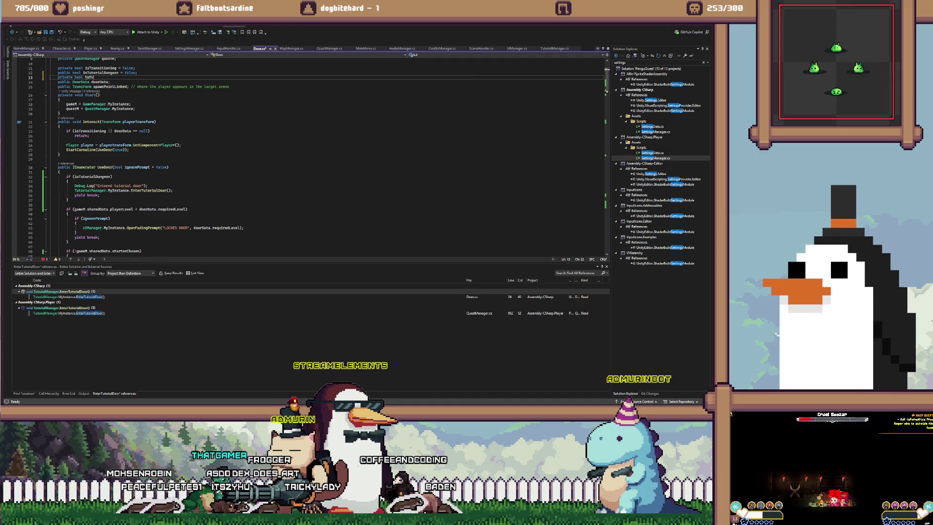
key(Left)
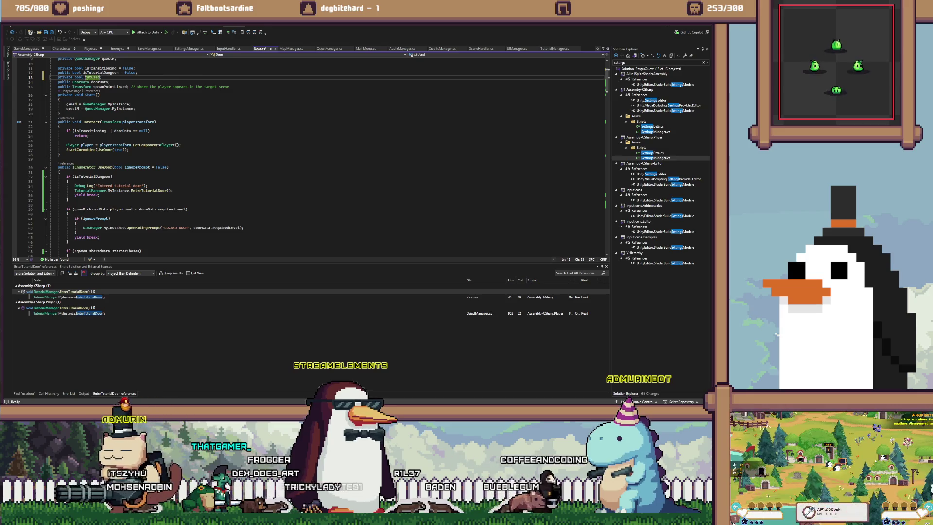
text(lse)
key(BackSpace)
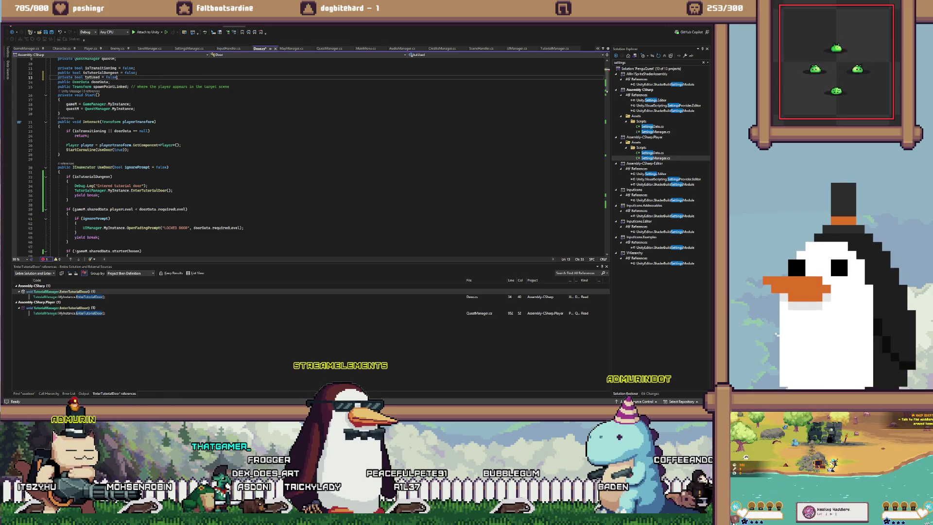
Change the check to isTutorialDungeon && !tutUsed and set tutUsed = true inside the block
click(100, 177)
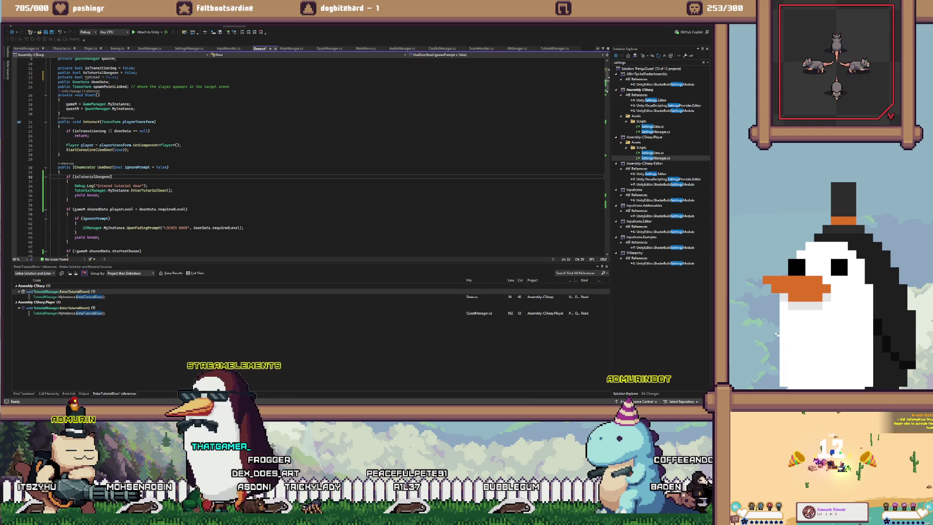
text(&& !tutUsed)
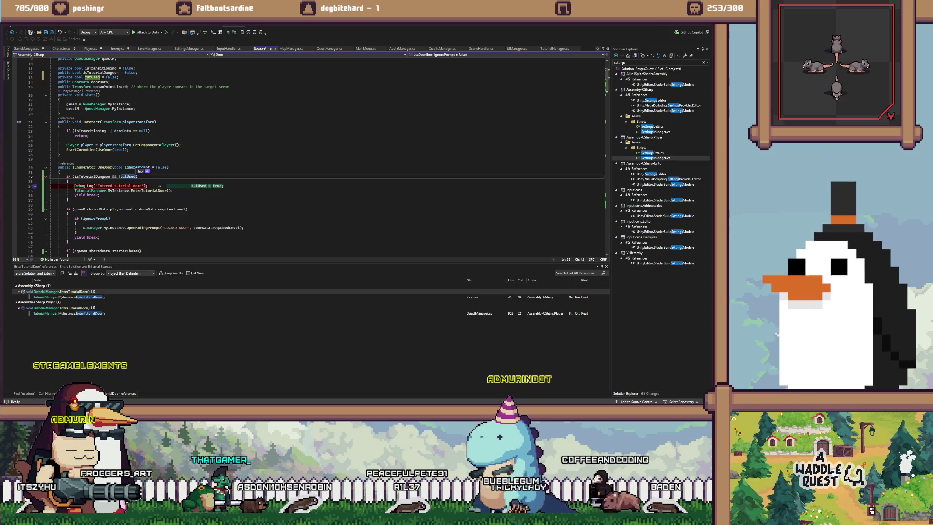
key(Tab)
key(Down)
key(Return)
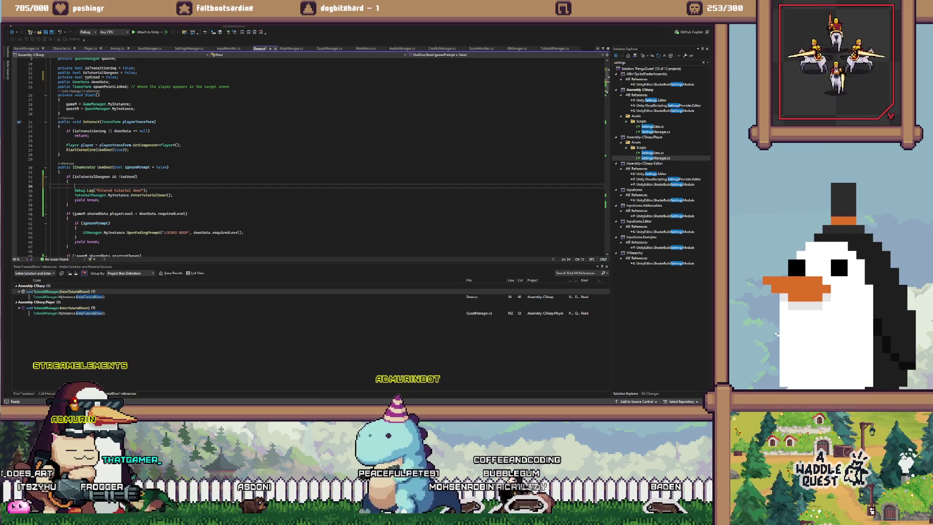
text(tutu)
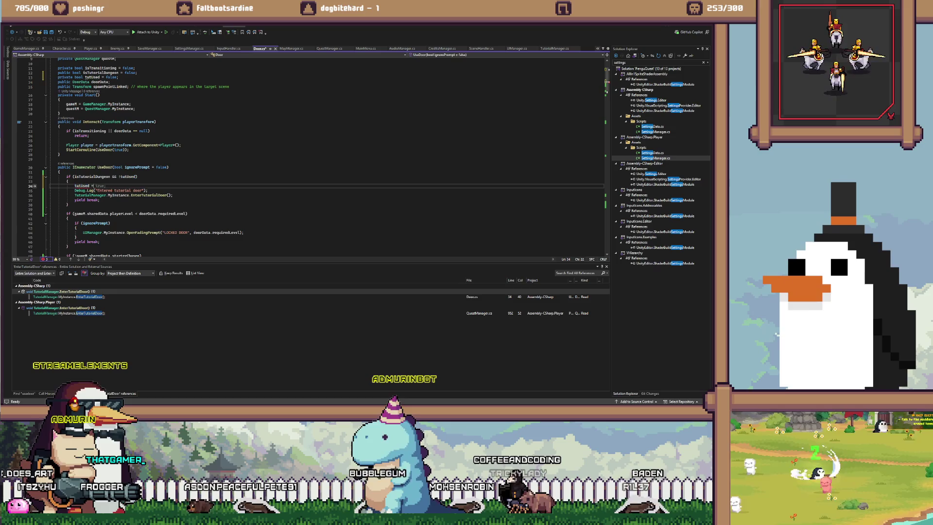
key(Tab)
click(61, 172)
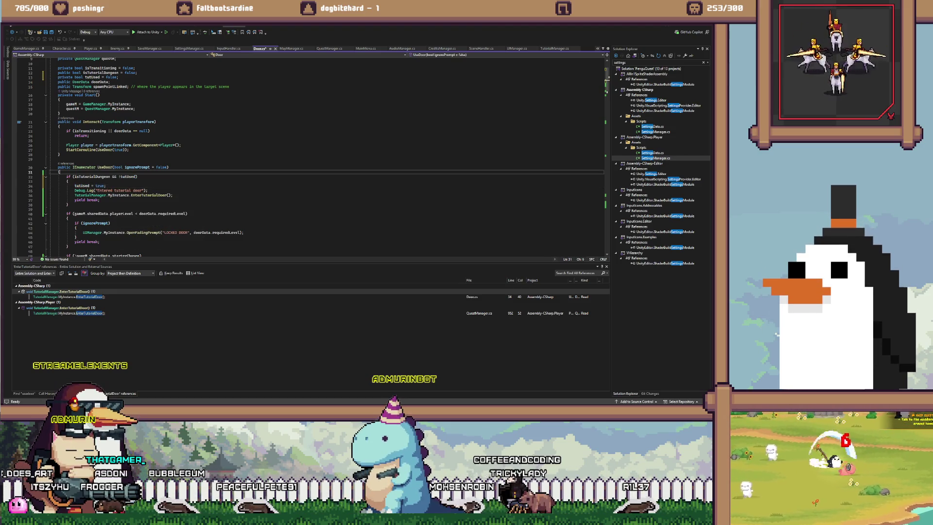
key(alt+Tab)
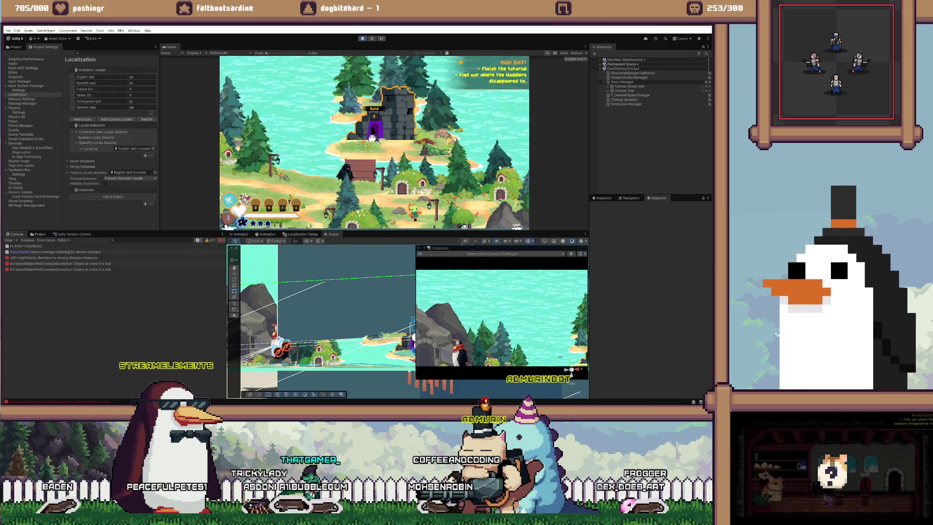
Restart the play test and load the save slot to start the game
key(ctrl+p)
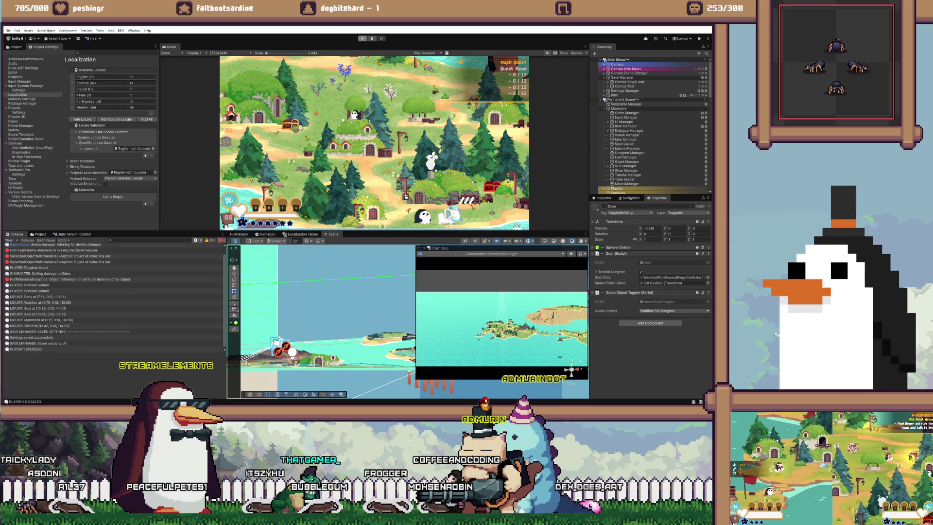
key(ctrl+p)
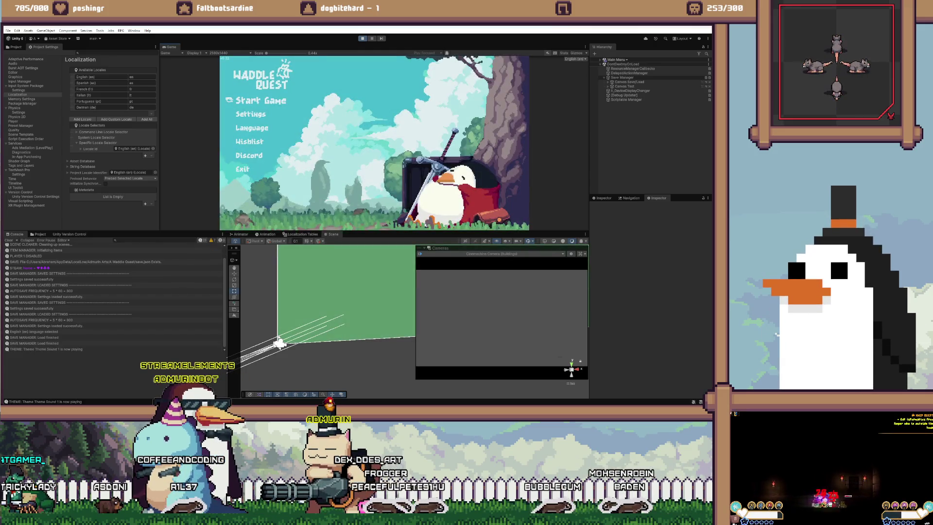
key(Return)
key(Return)
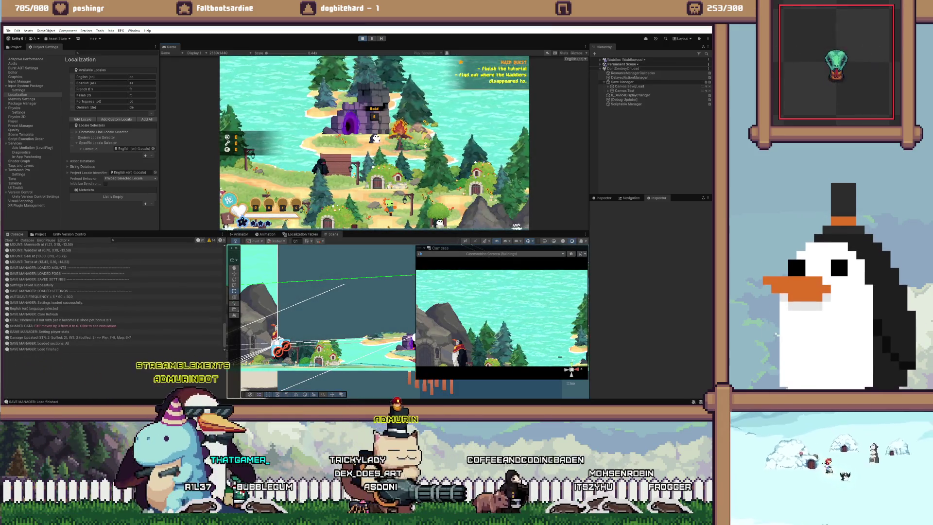
Interact twice with the tutorial door to go through into the next scene
key(e)
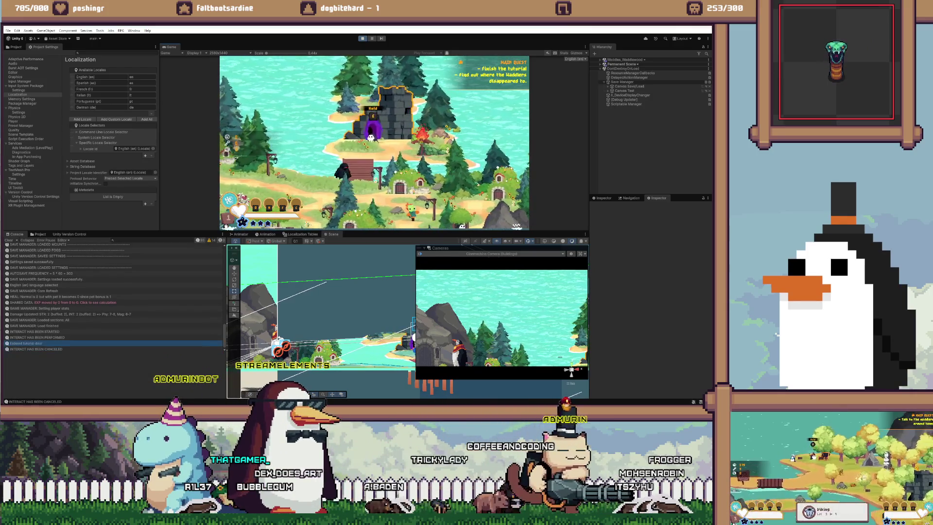
key(e)
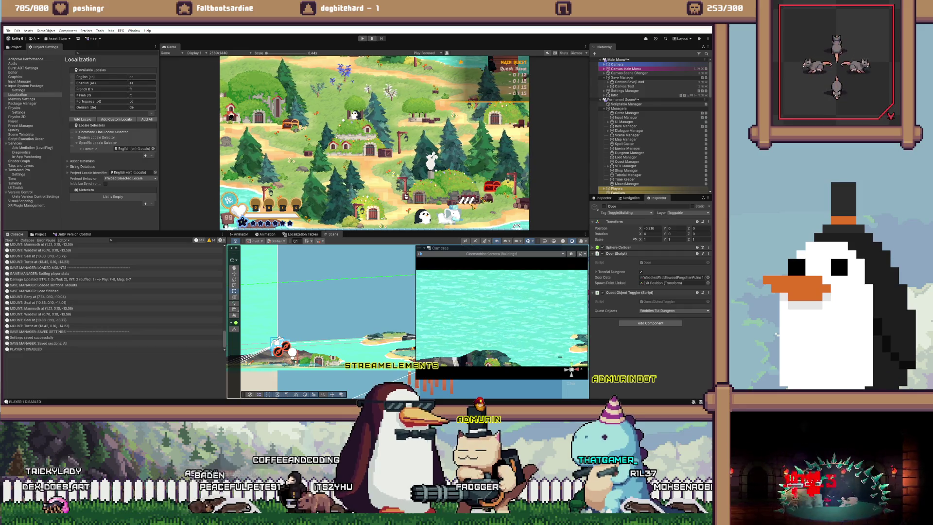
key(alt+Tab)
Delete the if (isTutorialDungeon) block from UseDoor in Door.cs
click(149, 190)
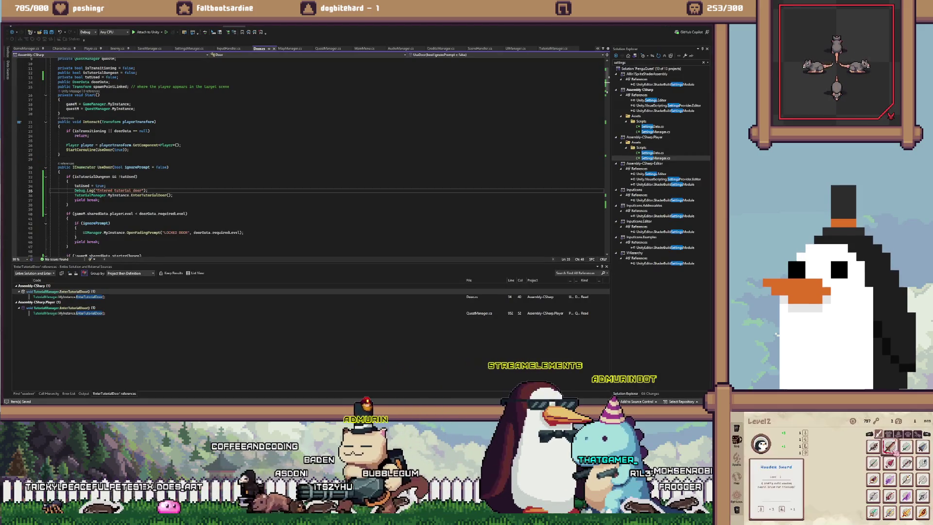
drag(68, 204, 59, 182)
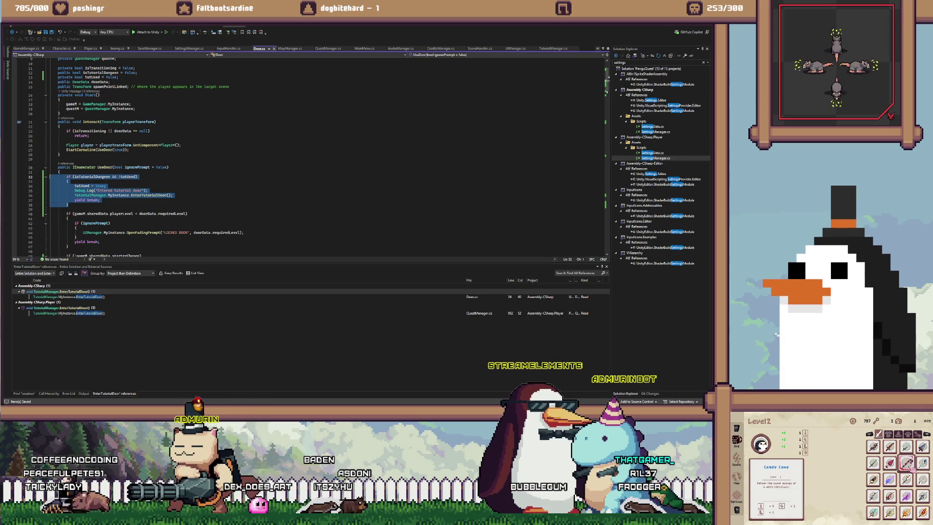
key(Delete)
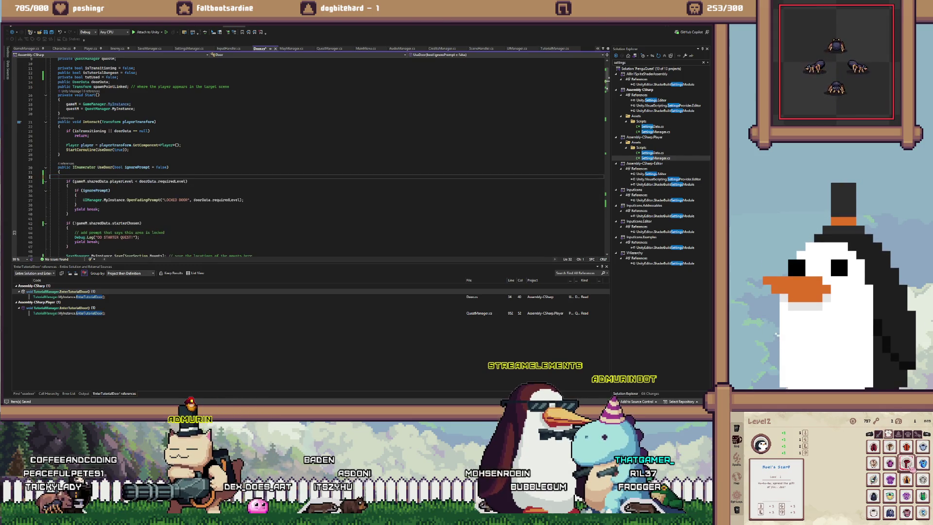
Delete the isTutorialDungeon and tutUsed field declarations from Door.cs
scroll(316, 155, up, 2)
click(138, 100)
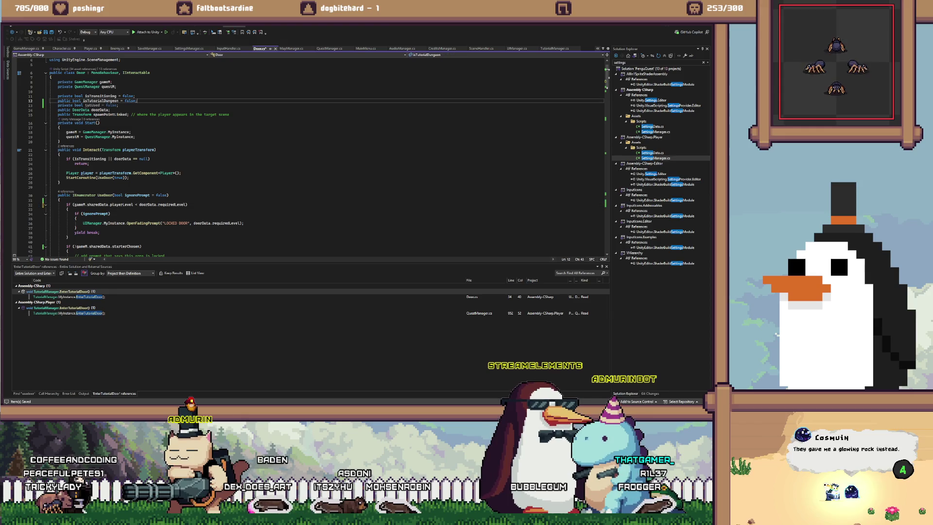
key(ctrl+shift+l)
key(ctrl+shift+l)
key(Up)
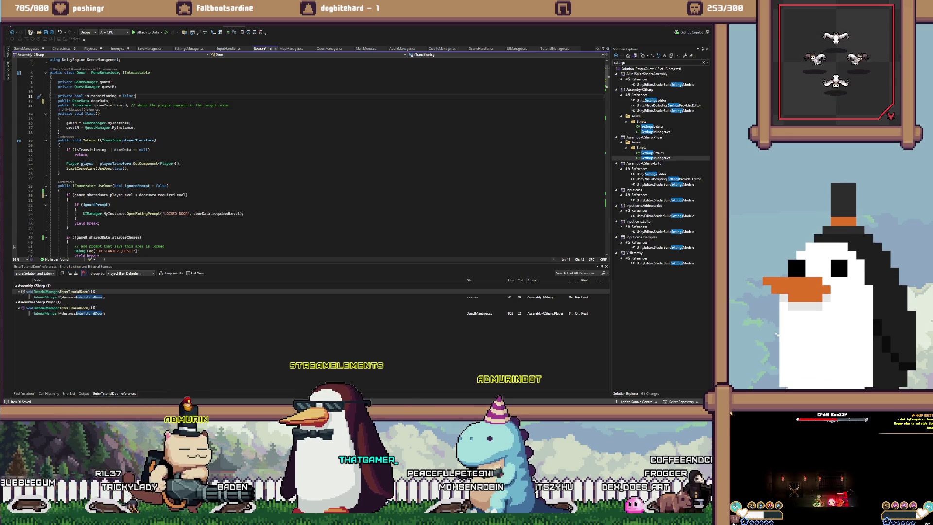
click(60, 131)
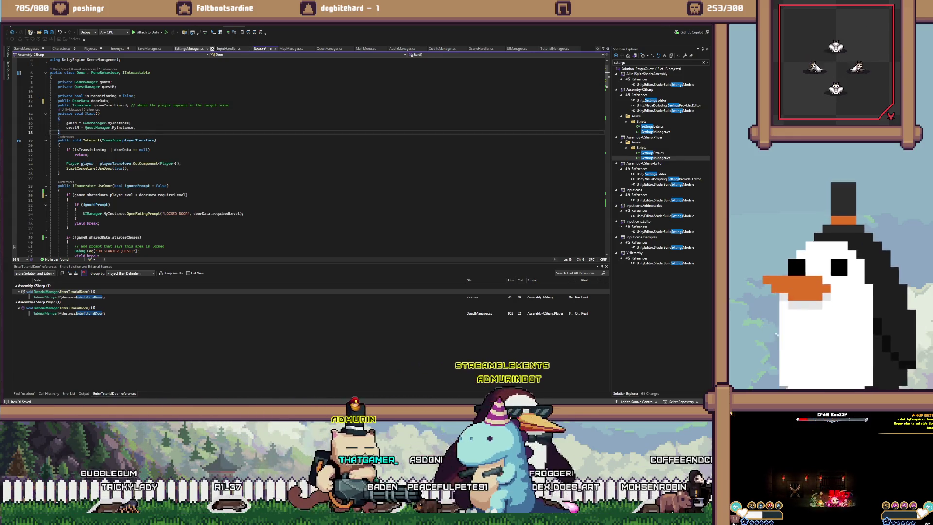
In QuestManager.cs, select the waddlesTutDungeon null-check and activation lines in PickStarter
key(ctrl+minus)
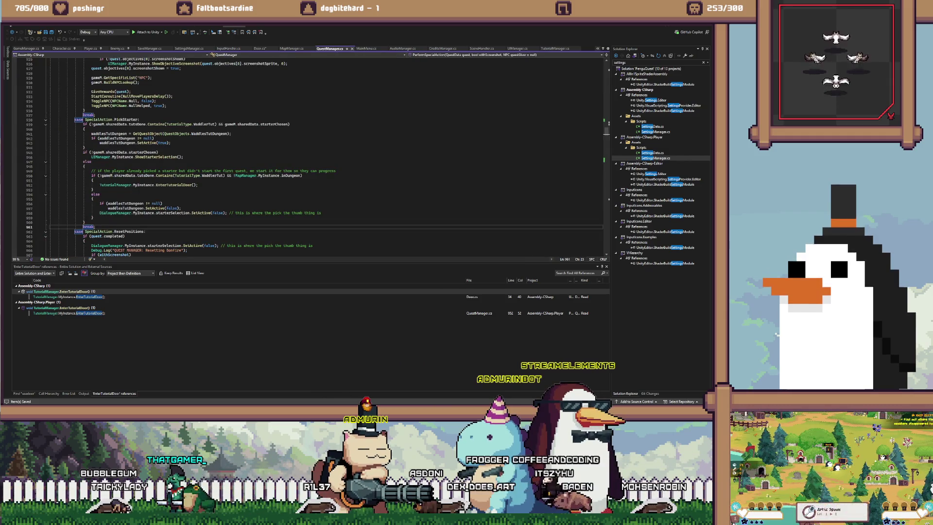
click(135, 143)
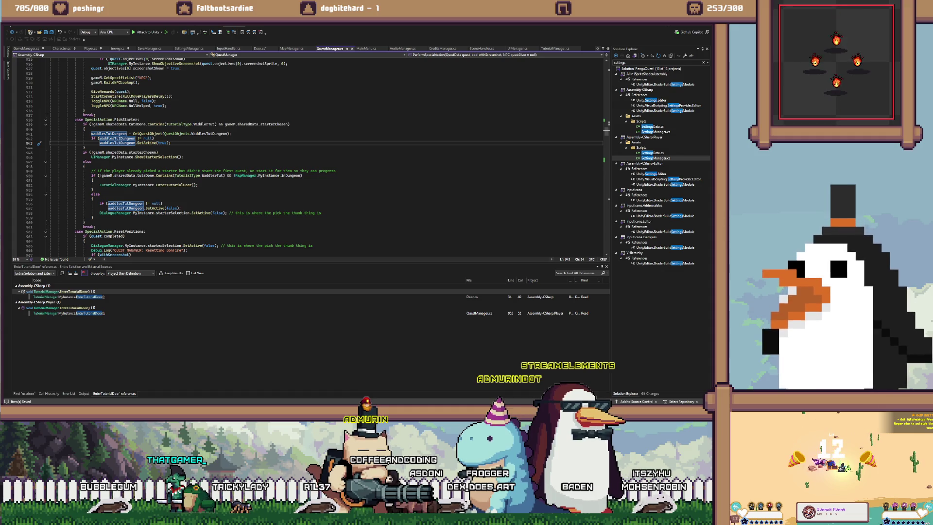
key(Home)
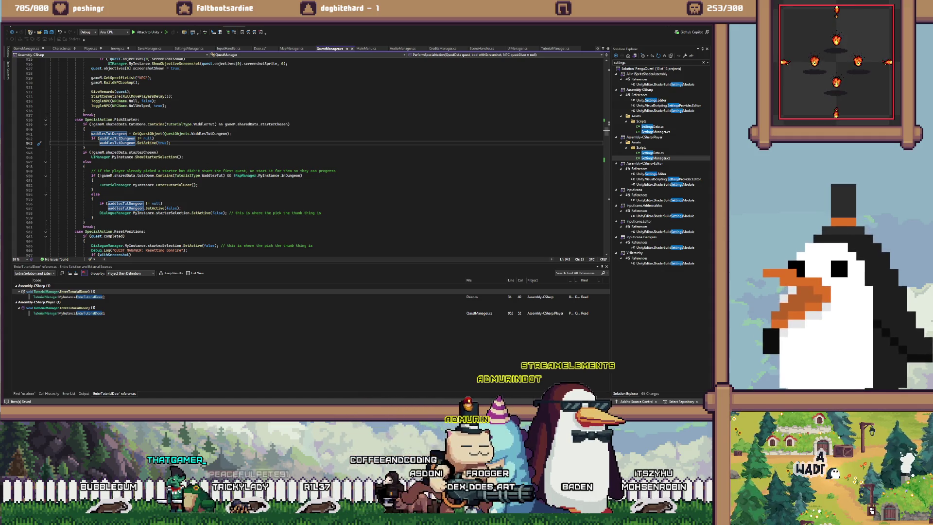
key(End)
key(shift+Up)
key(shift+Home)
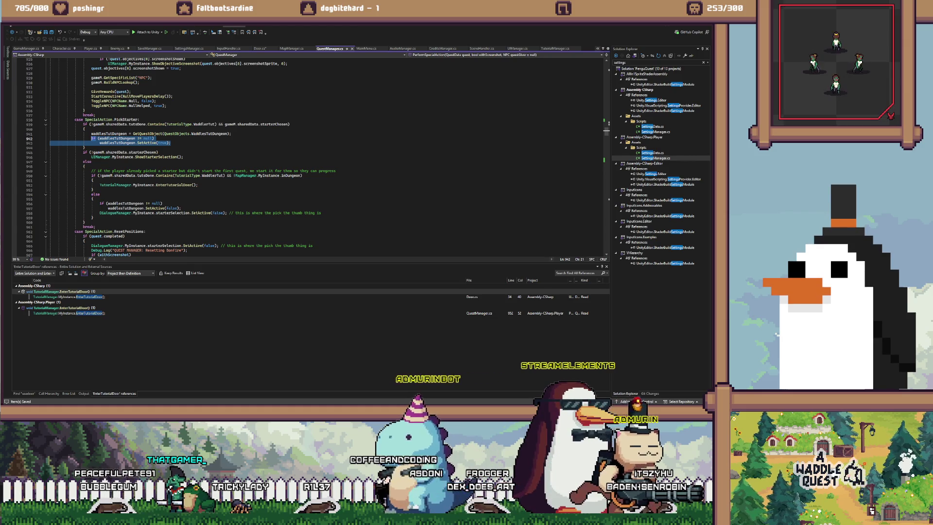
key(End)
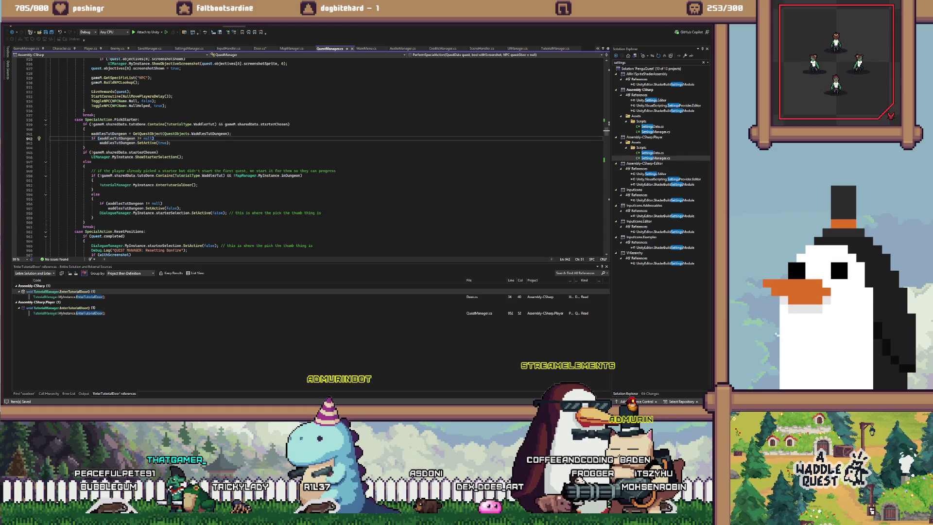
Select the whole PickStarter tutorial-dungeon block and peek at waddlesTutDungeon's definition
drag(171, 143, 108, 134)
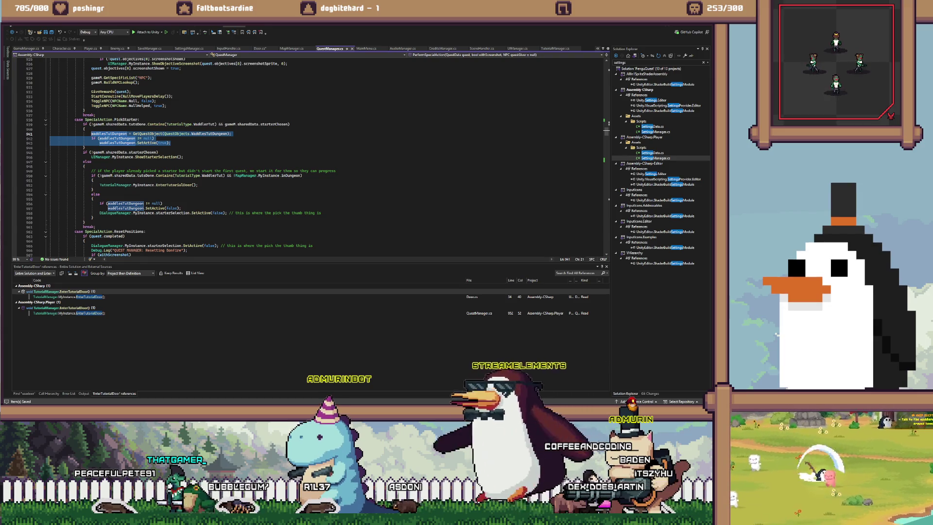
click(85, 148)
drag(85, 147, 83, 124)
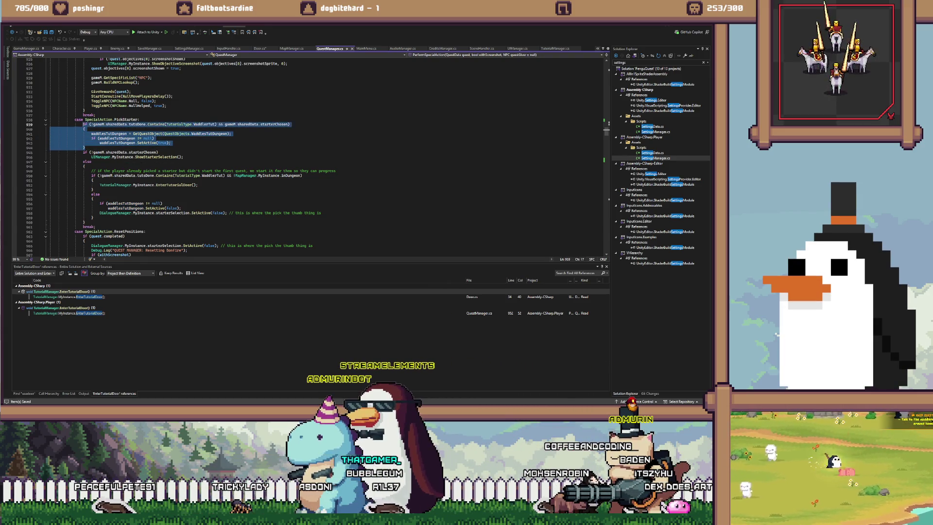
click(118, 138)
key(alt+F12)
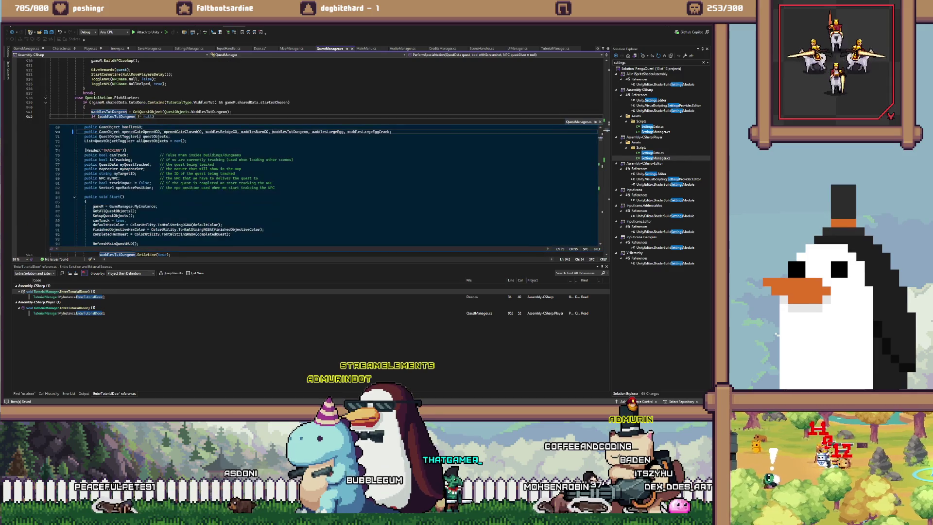
List all waddlesTutDungeon references and comment out the PickStarter block, lines 939–944
key(Escape)
key(shift+F12)
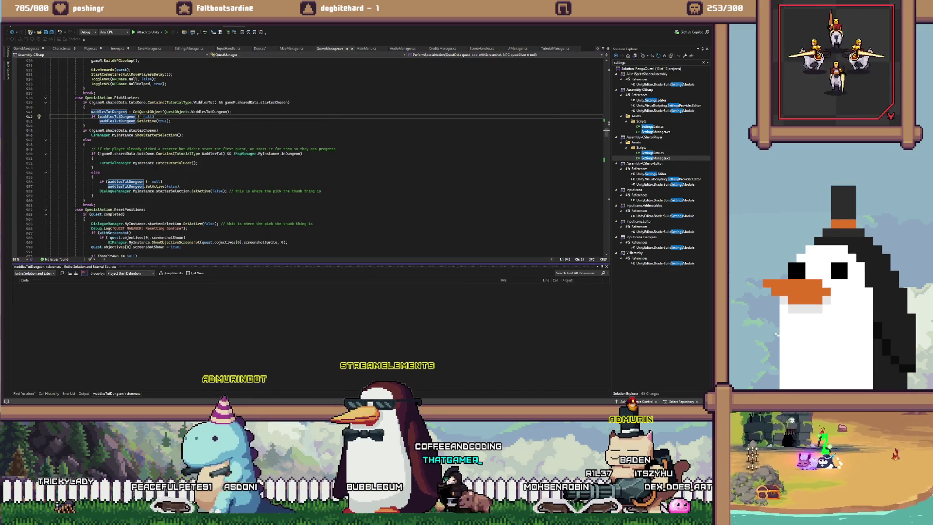
key(ctrl+minus)
key(ctrl+k)
key(ctrl+c)
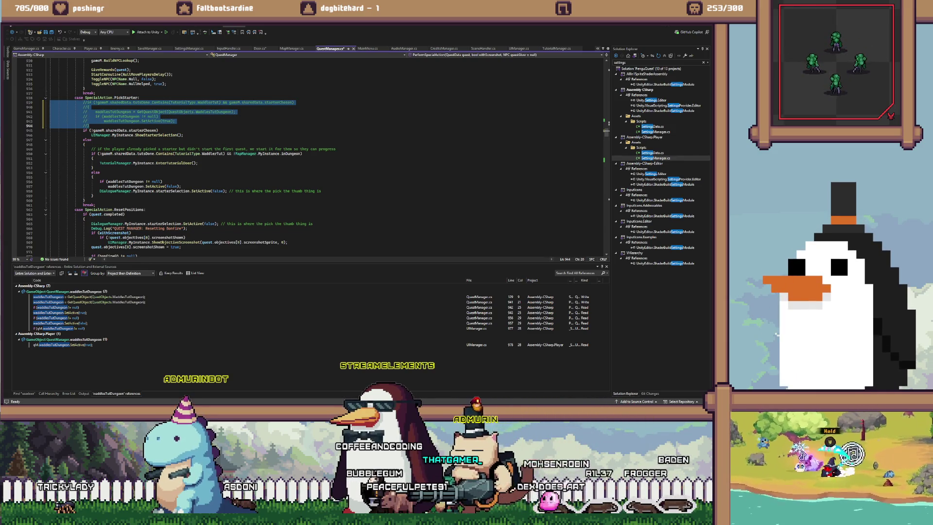
Comment out the lines 956–957 that deactivate waddlesTutDungeon
double_click(88, 296)
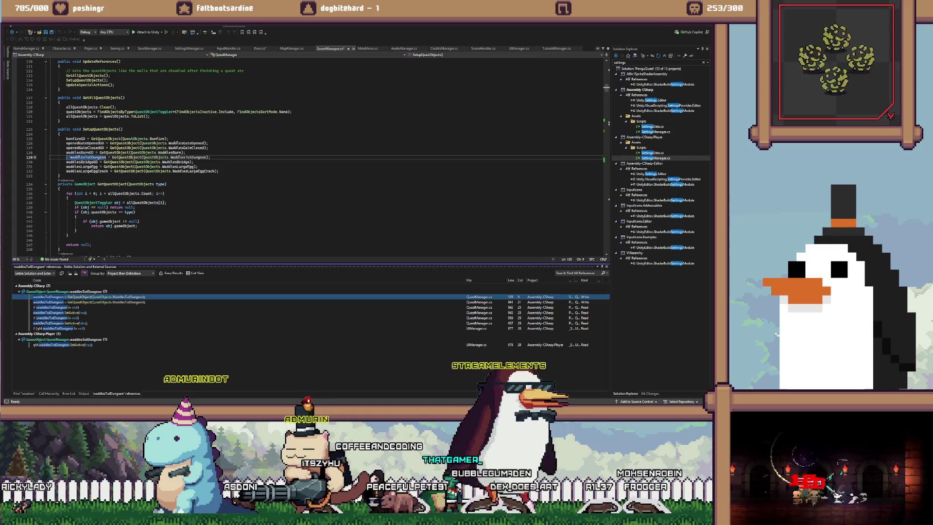
key(Down)
key(Down)
key(Down)
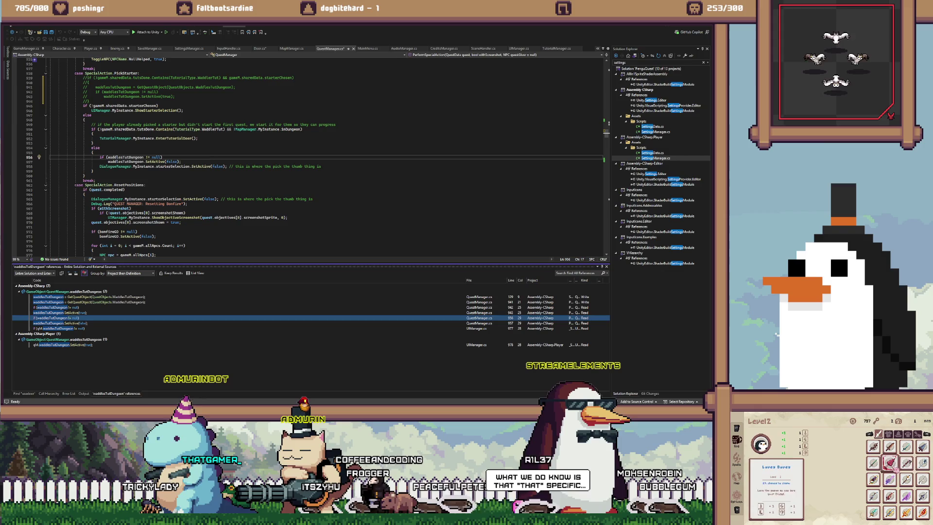
drag(181, 162, 117, 157)
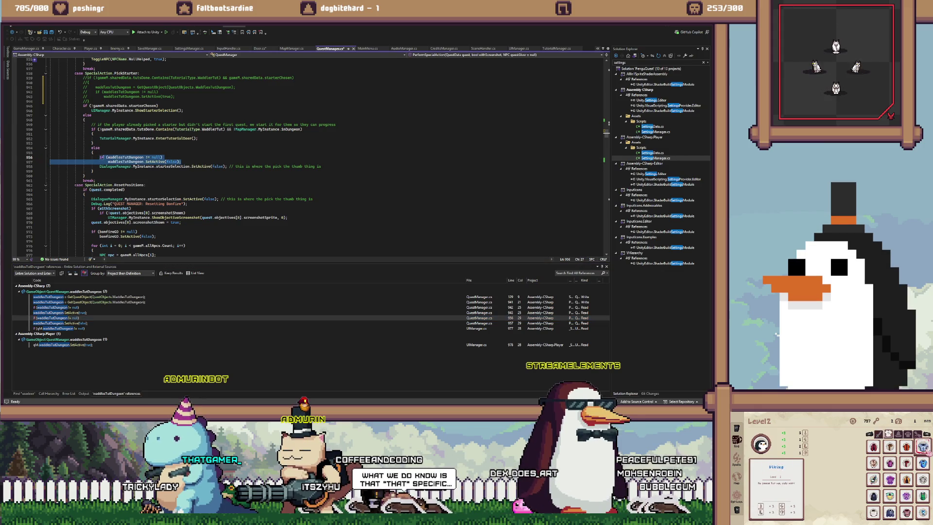
key(ctrl+k)
key(ctrl+c)
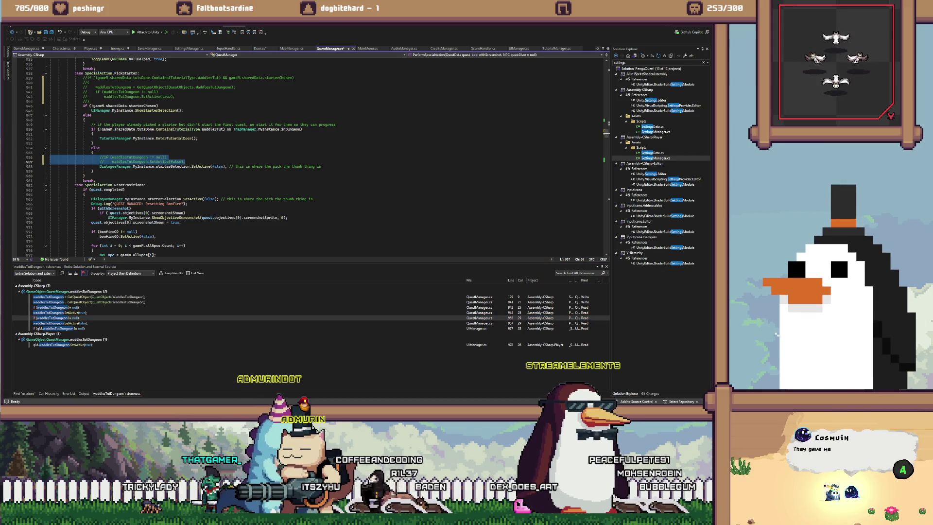
Review the waddlesTutDungeon references at UIManager.cs lines 977–978 and save all changes
key(F8)
key(F8)
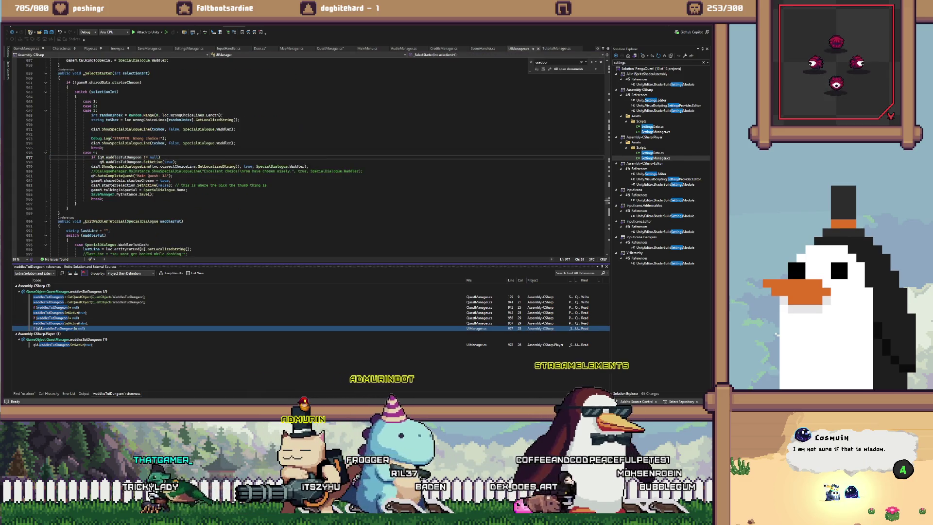
drag(176, 162, 92, 157)
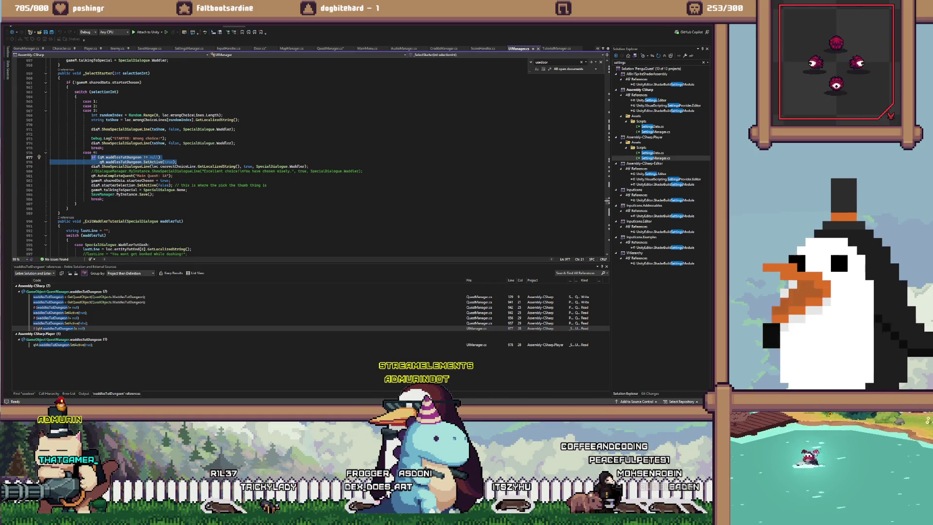
key(F8)
click(103, 194)
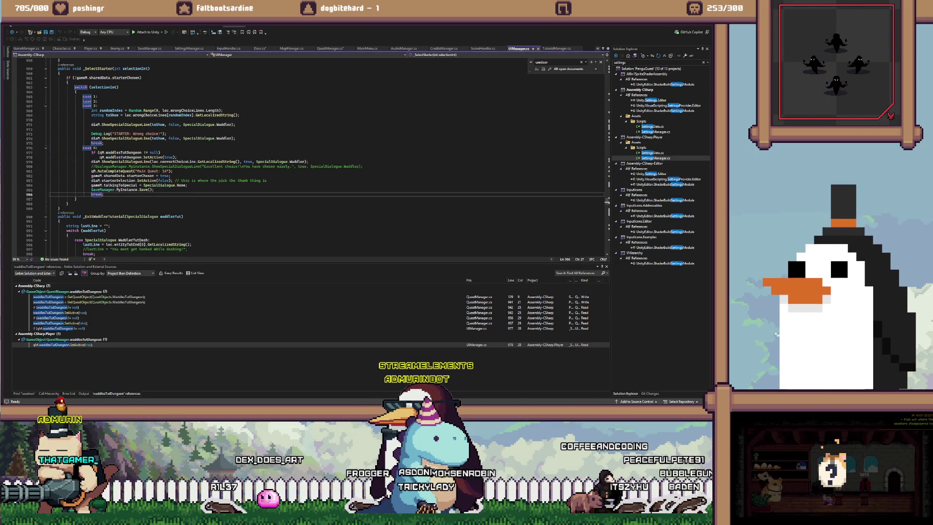
key(ctrl+shift+s)
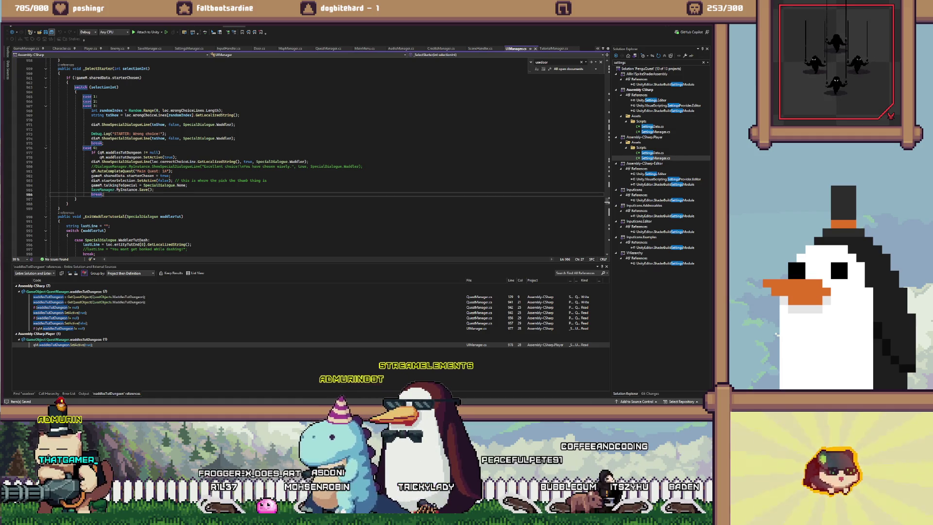
key(alt+Tab)
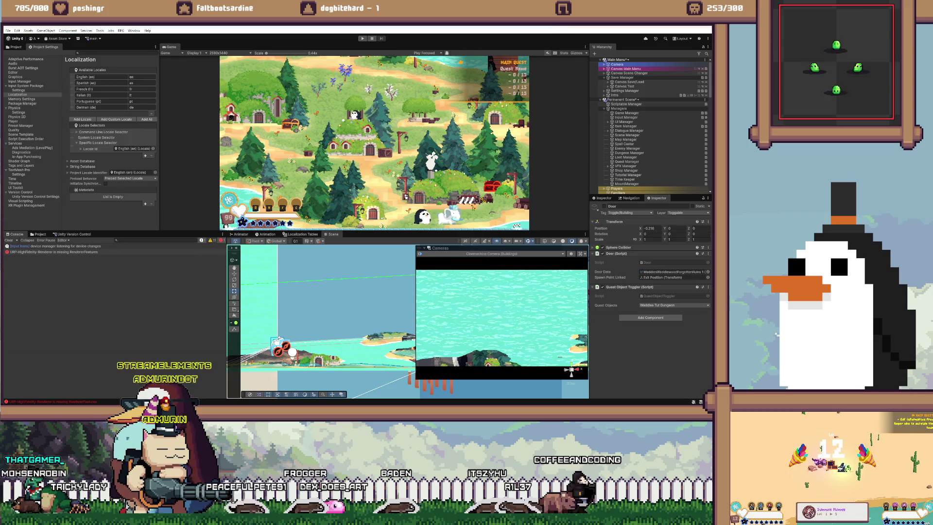
Start a new play test and advance to the device selection screen
key(ctrl+p)
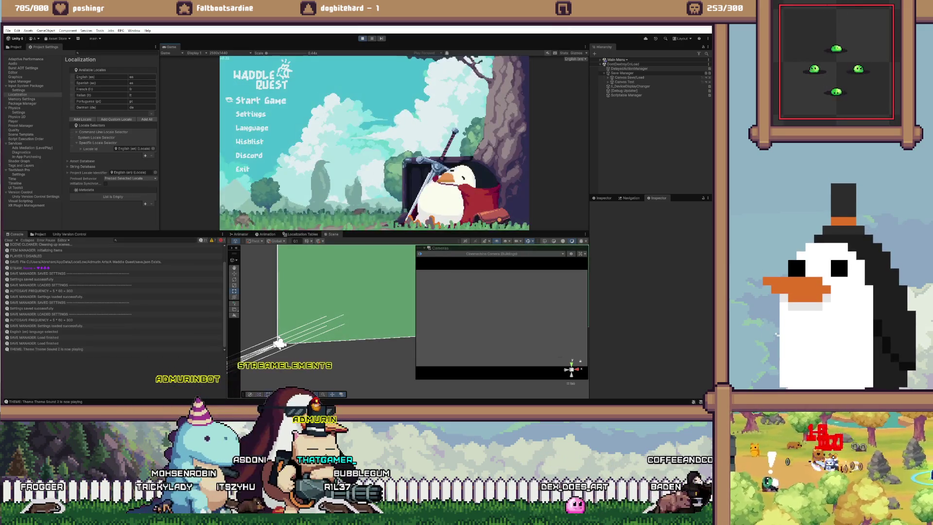
key(Return)
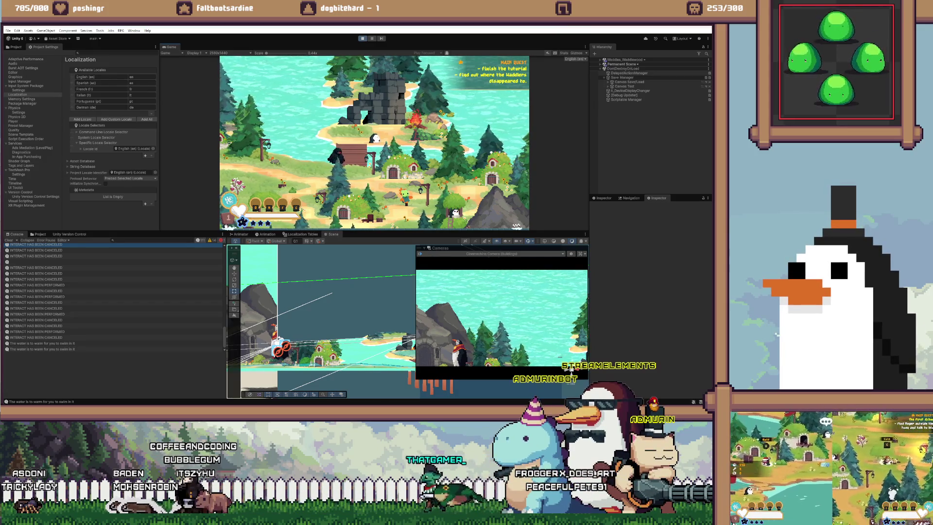
Run /reset in the developer console and start a new game from the main menu
key(grave)
text(set)
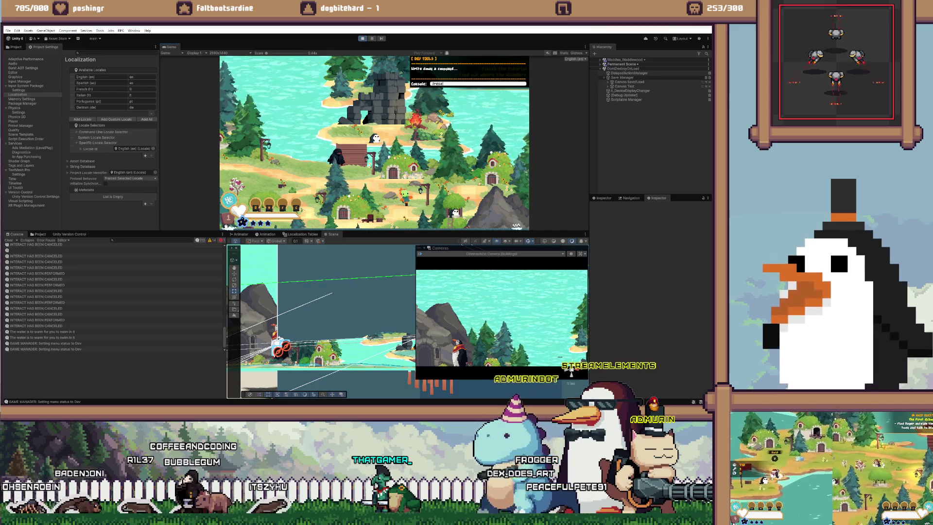
key(Return)
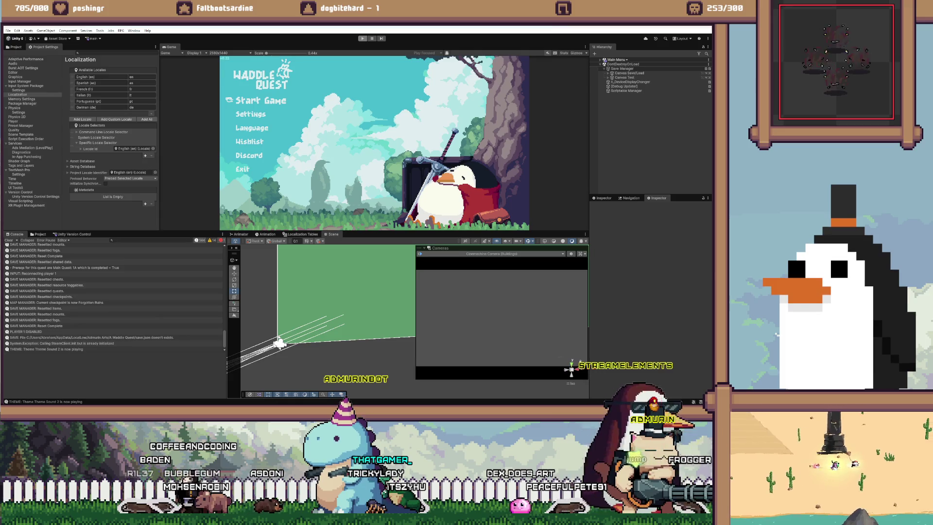
key(Return)
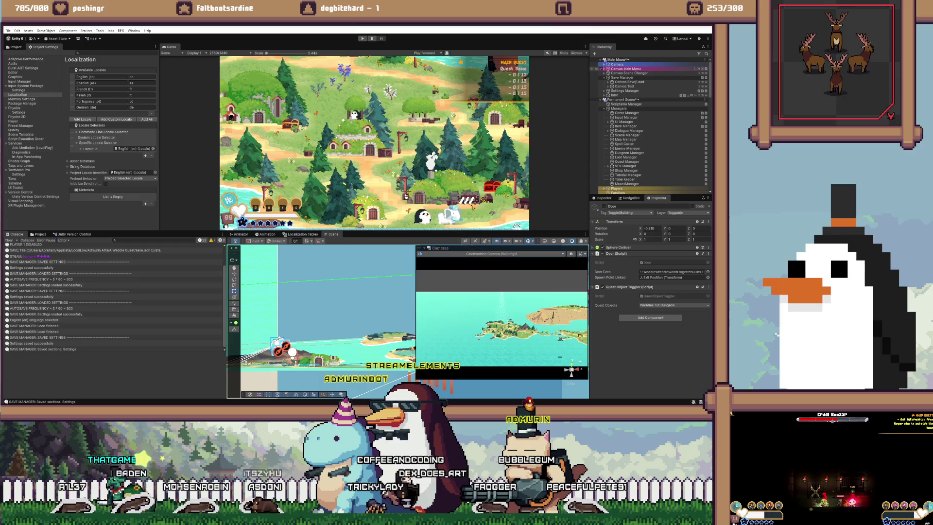
Enable the Door object in the Hierarchy, frame it in the scene, and restart play mode
scroll(596, 127, down, 5)
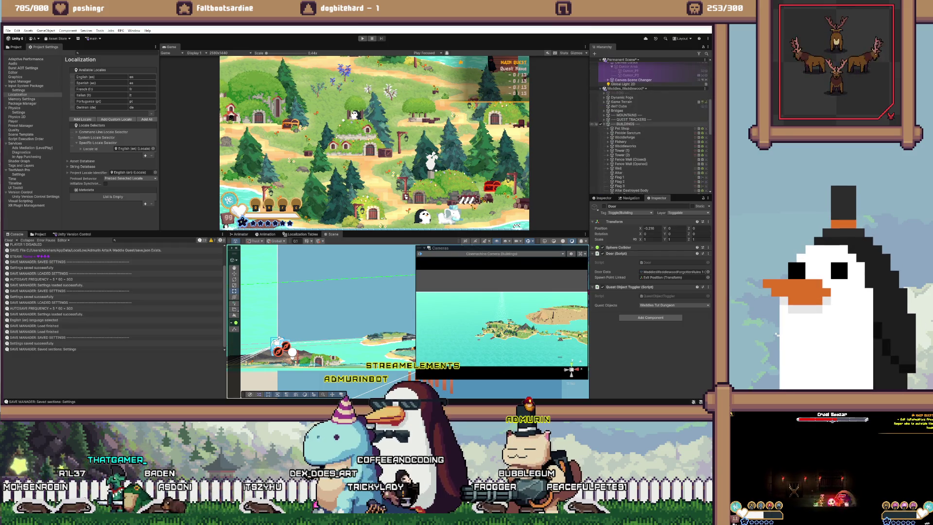
scroll(595, 128, down, 10)
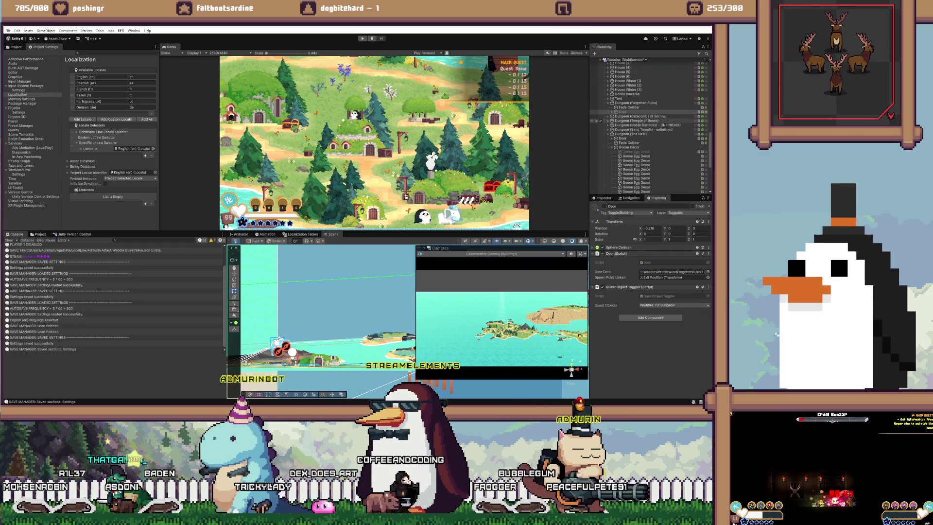
click(600, 112)
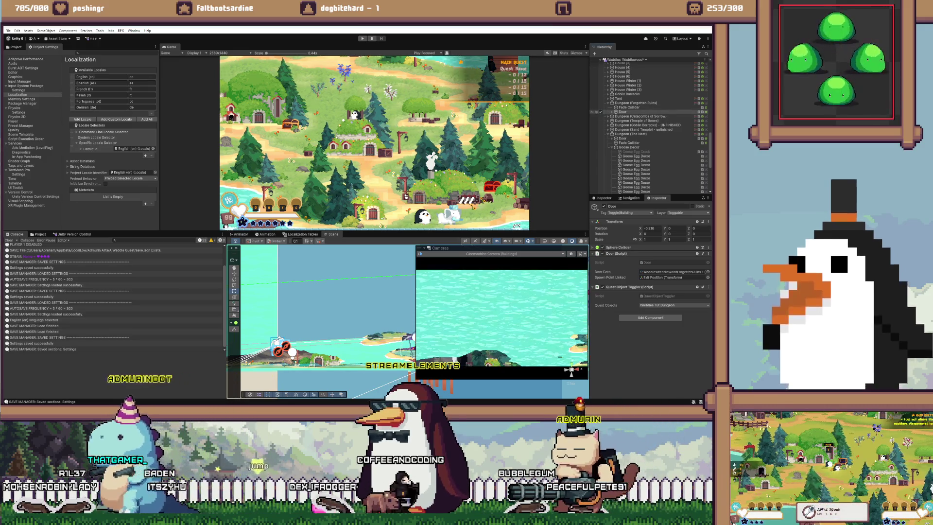
double_click(623, 112)
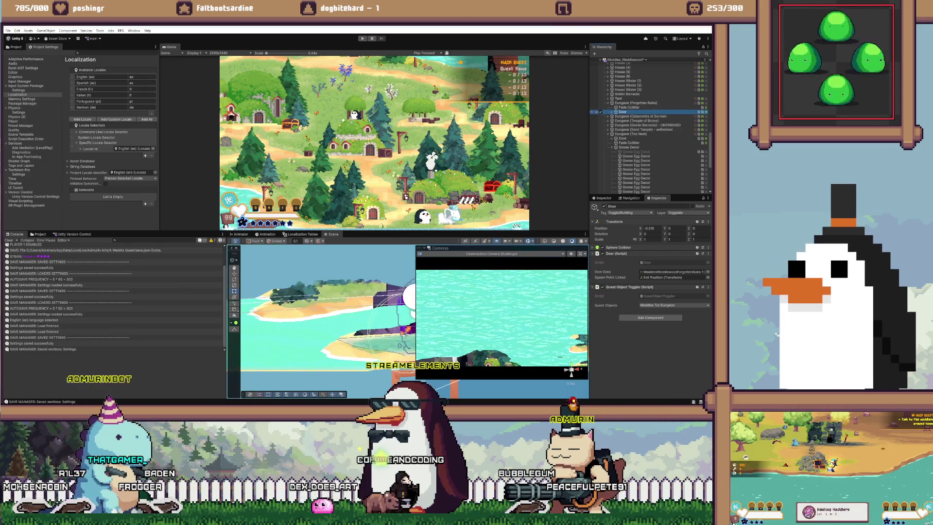
key(ctrl+p)
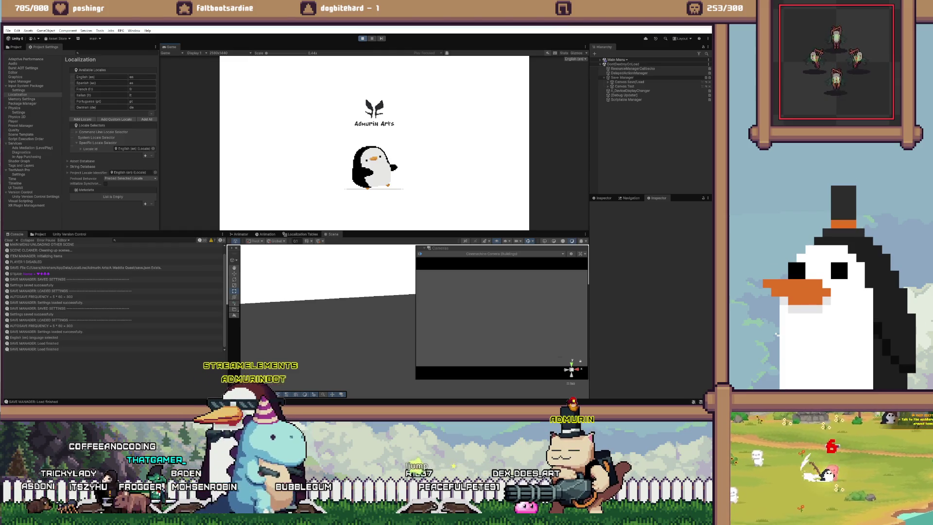
Try the door three times in game, then open the 'DO STARTER QUEST!' log's line in Door.cs
key(Return)
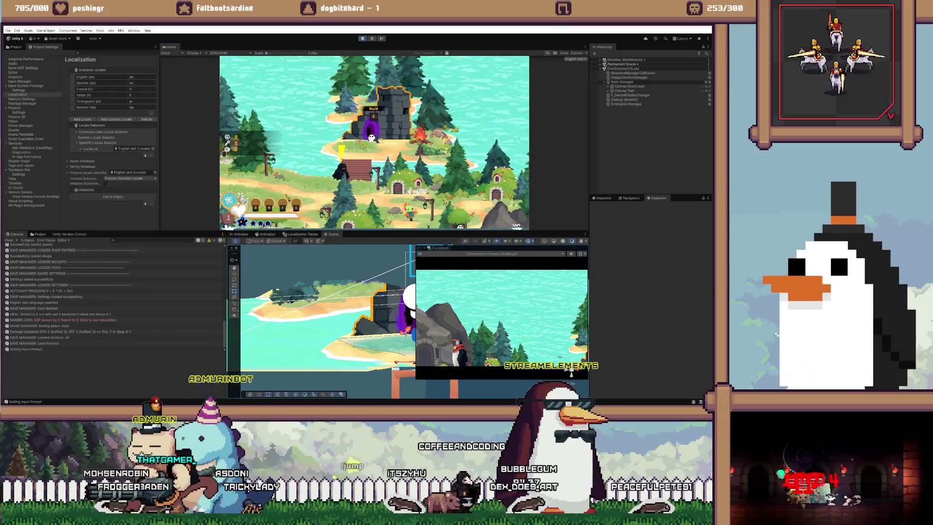
key(e)
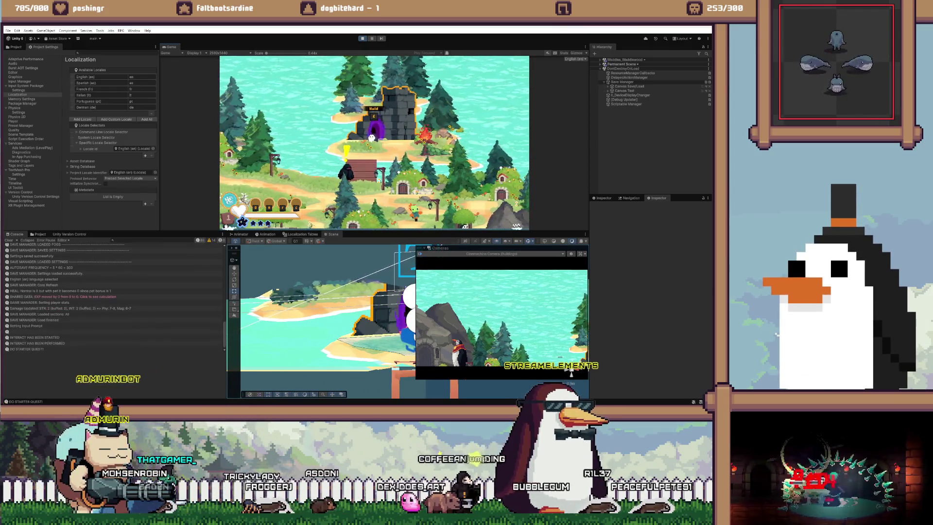
key(e)
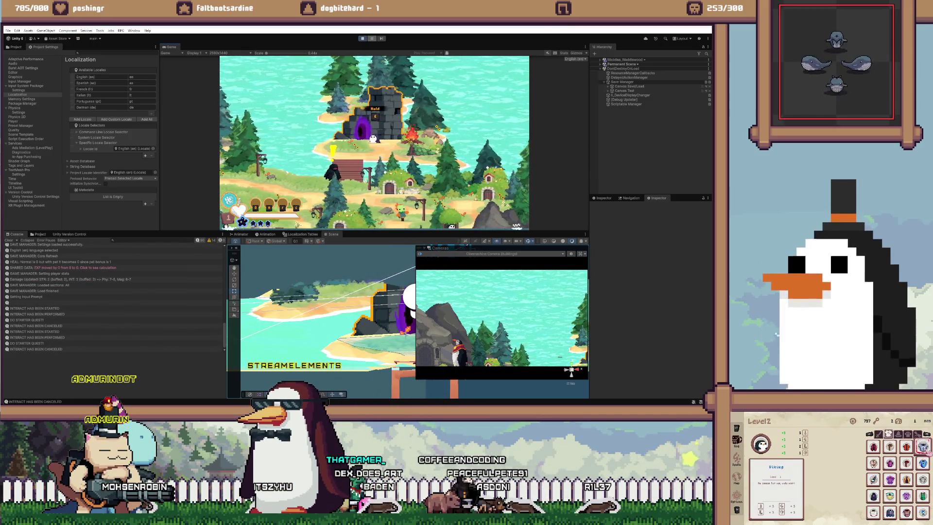
key(e)
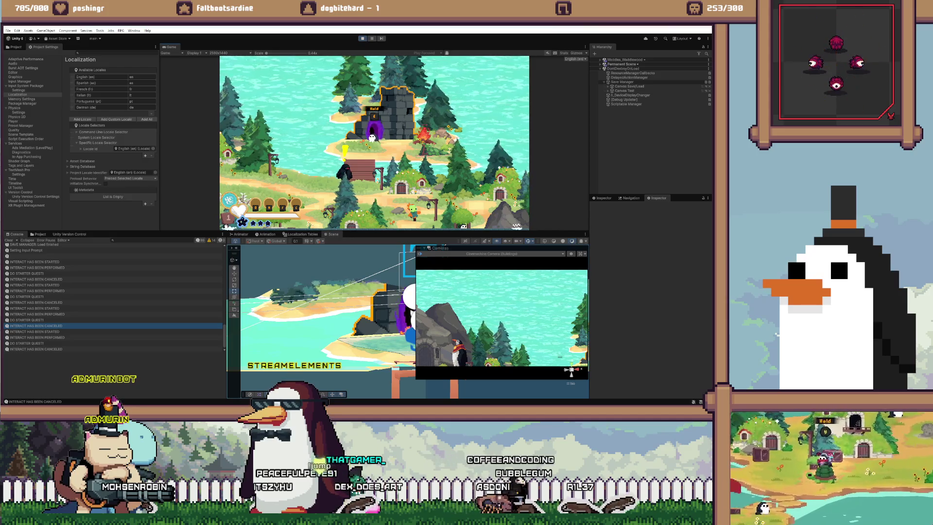
click(29, 320)
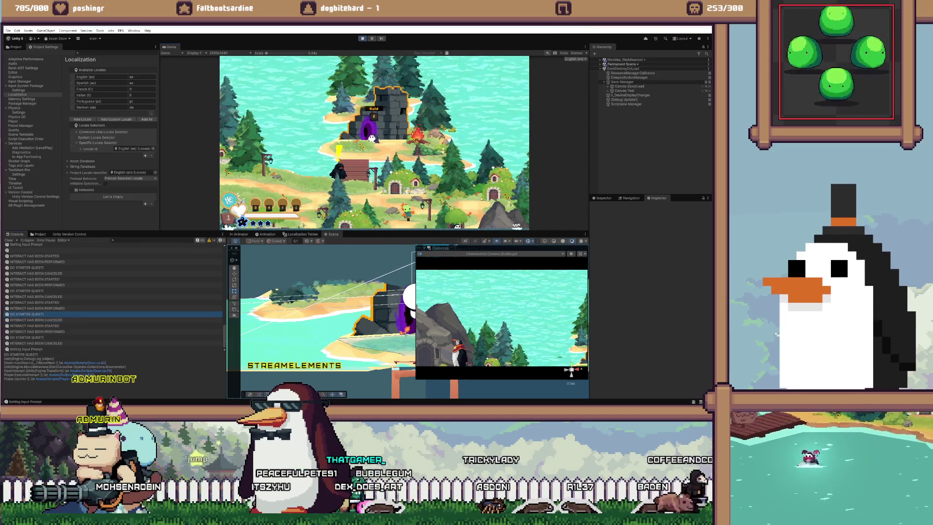
double_click(27, 314)
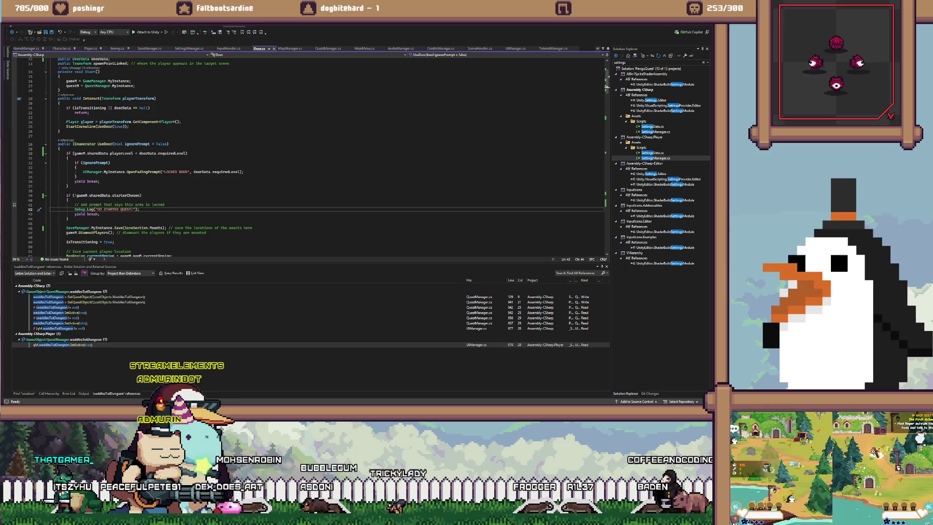
Mark the starter-quest if block (lines 40–44) in Door.cs, then show Unity's Quests asset folder
drag(69, 219, 64, 200)
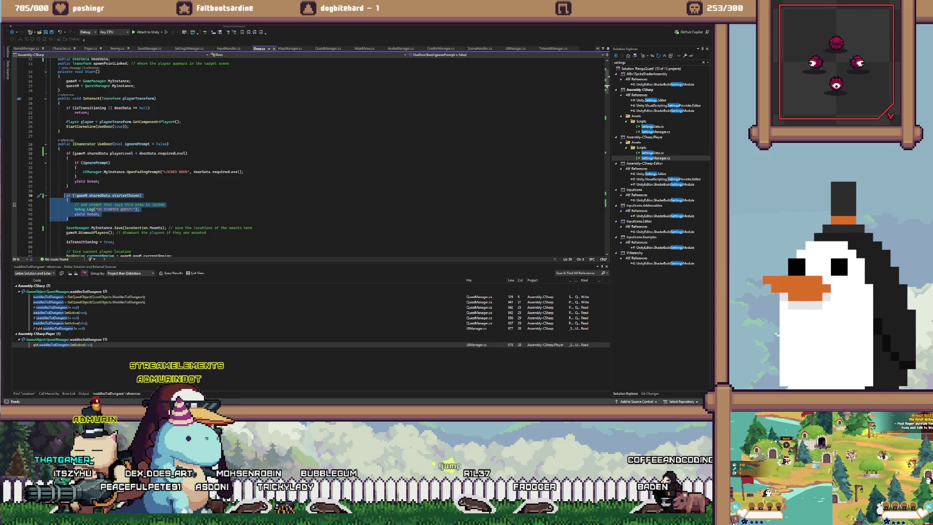
key(alt+Tab)
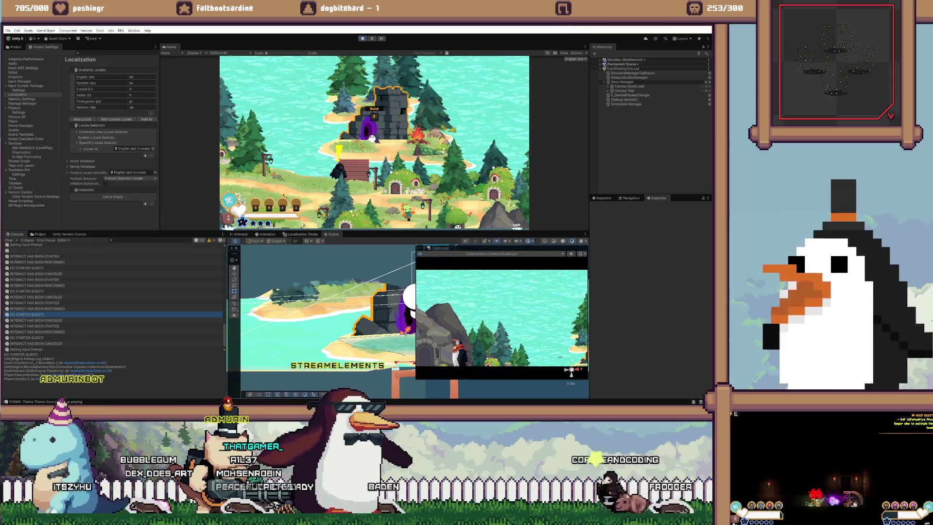
key(alt+Tab)
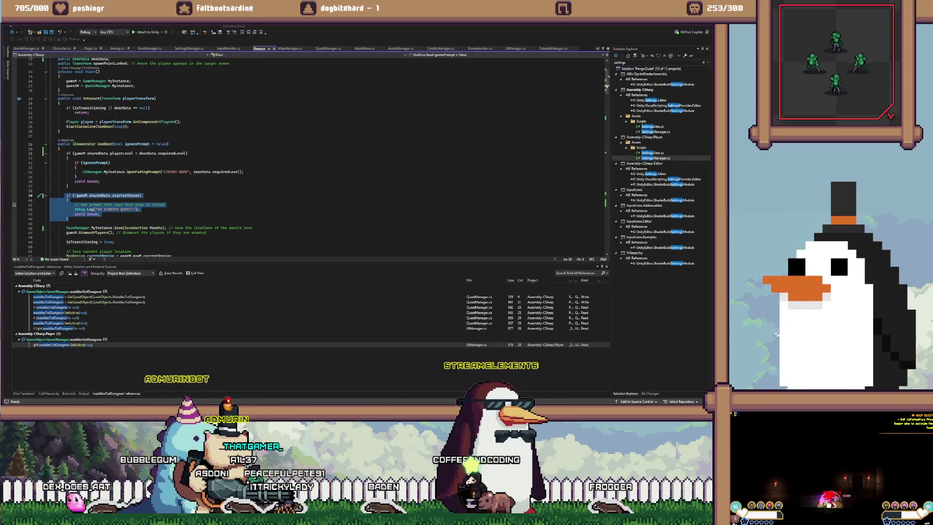
key(alt+Tab)
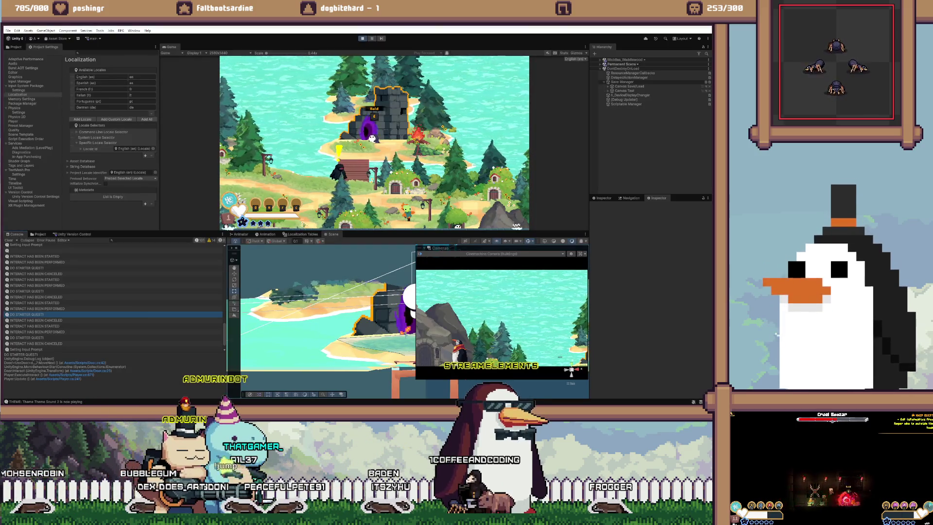
click(40, 234)
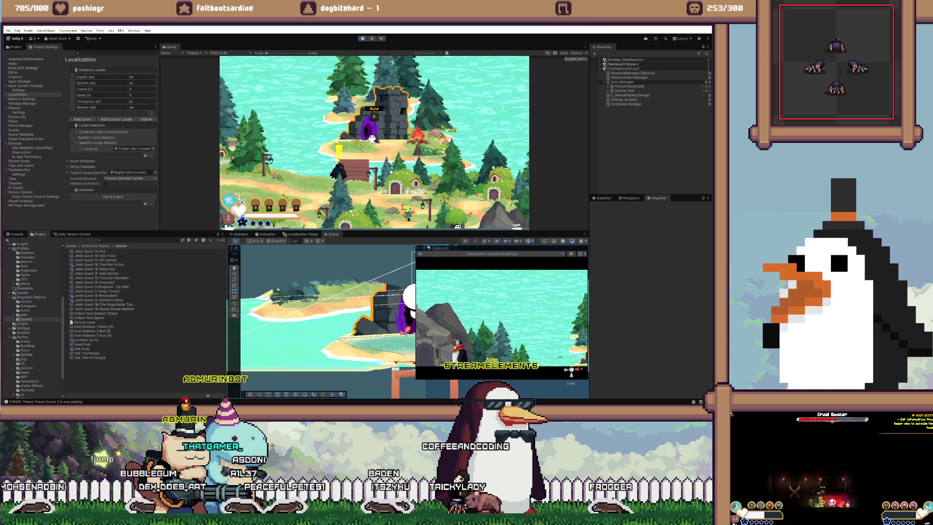
Navigate to Assets/Scriptable Objects and inspect the 0 - Shared Data asset
key(alt+Tab)
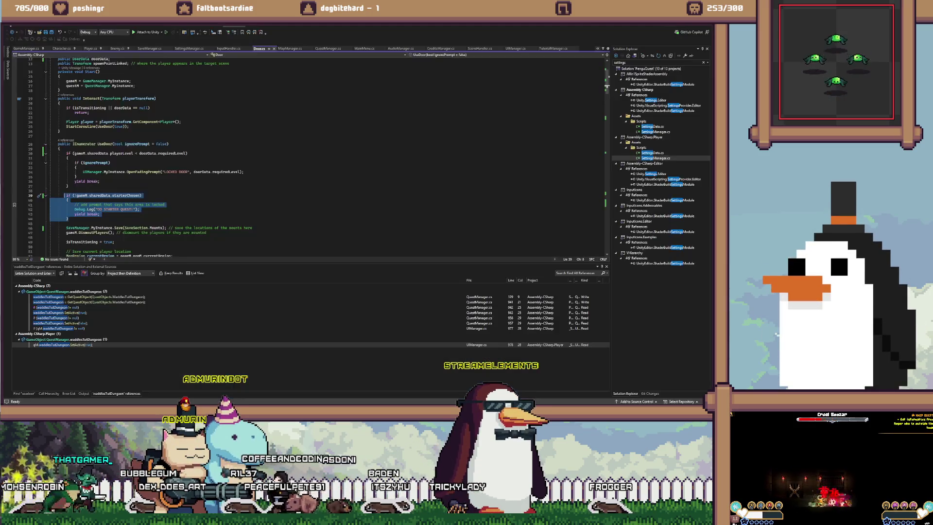
key(alt+Tab)
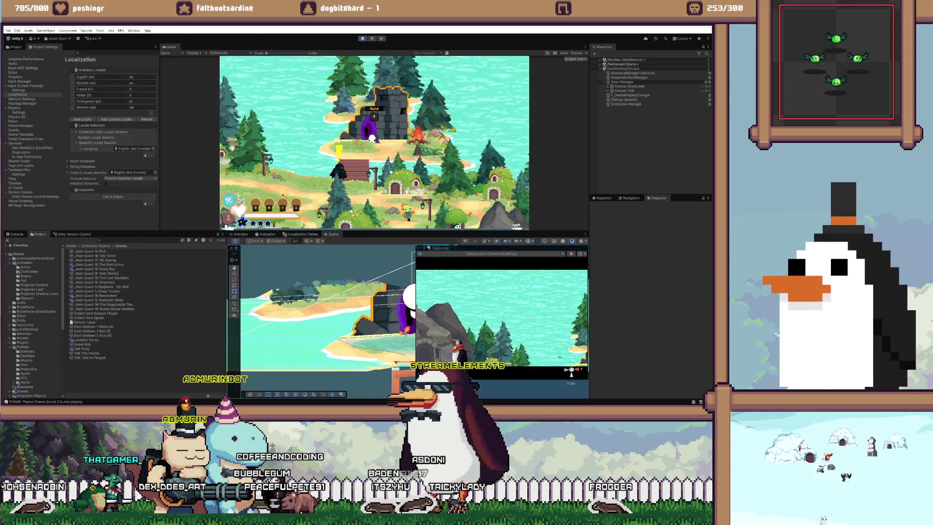
click(96, 245)
click(87, 277)
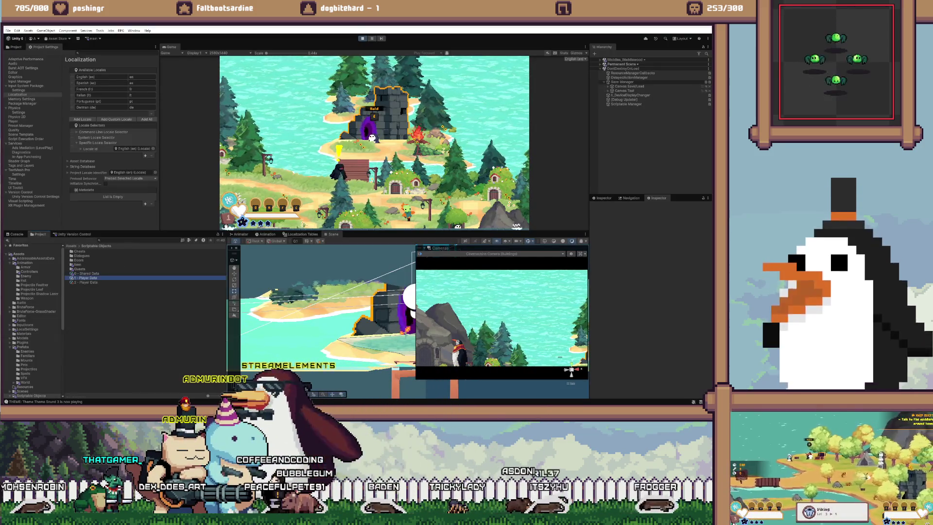
click(87, 273)
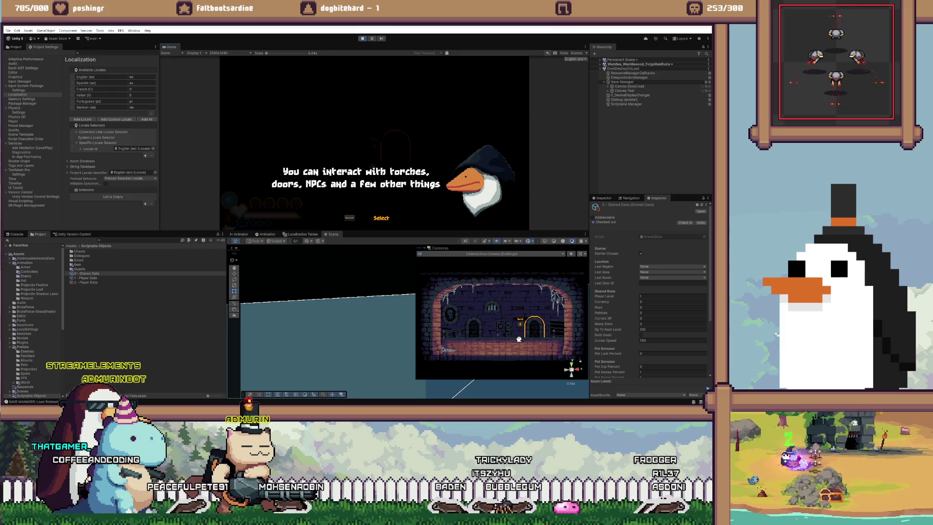
Advance through the goose's tutorial dialogue and dismiss the Hold E hint card
key(space)
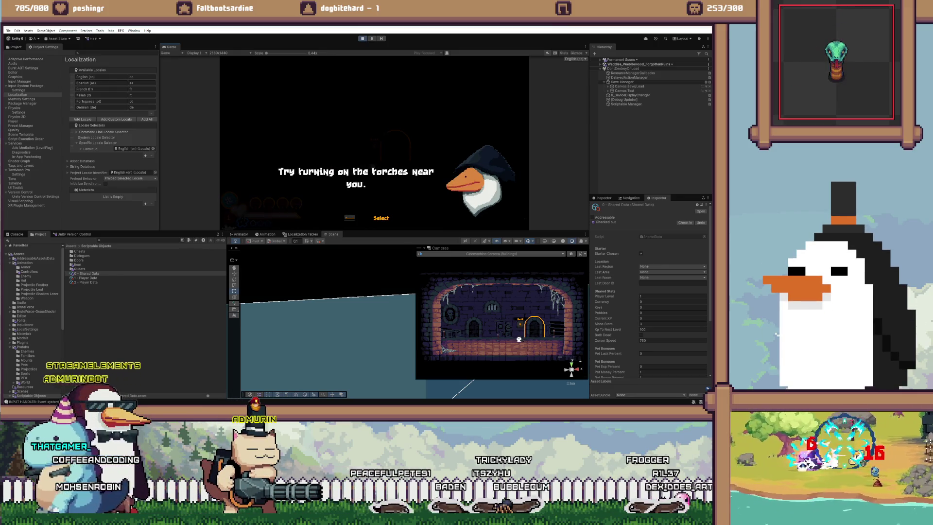
key(space)
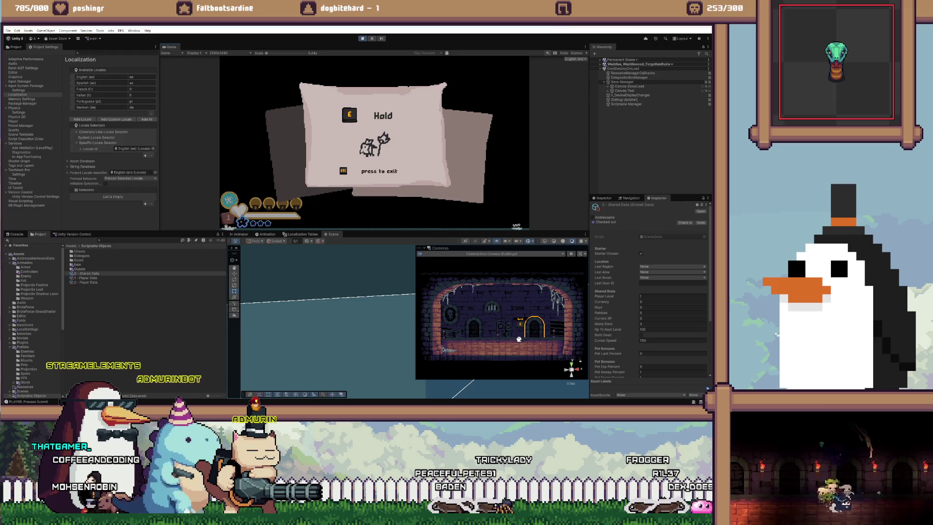
key(Escape)
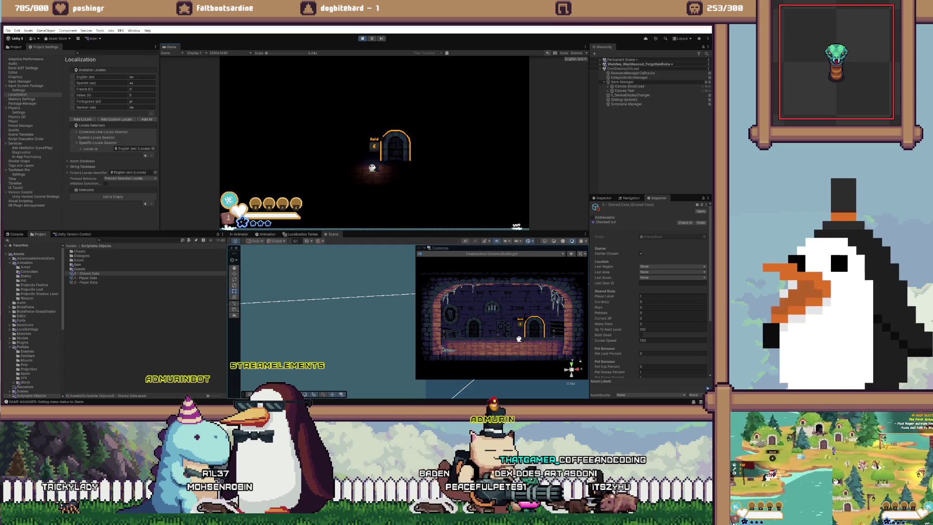
Walk to the tutorial room's door, skip the hint text, and enter Waddlewood
key(d)
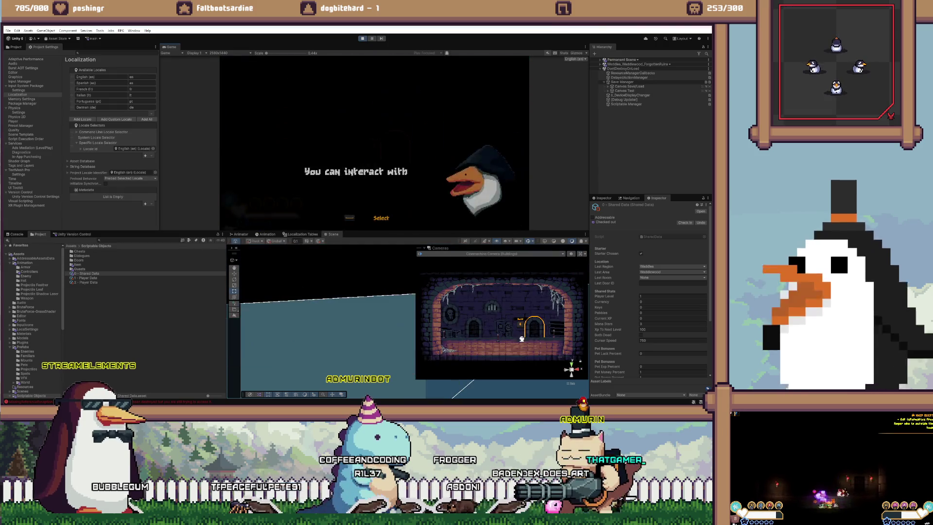
key(space)
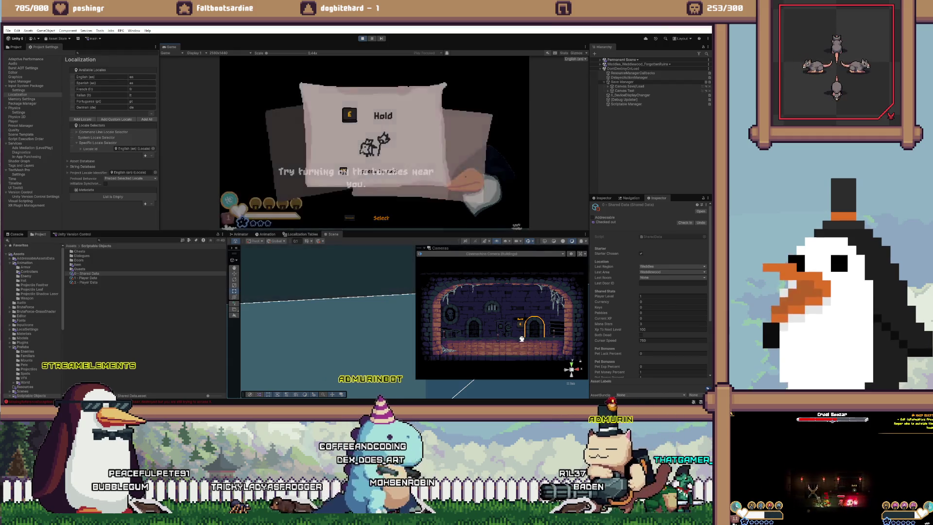
key(space)
key(e)
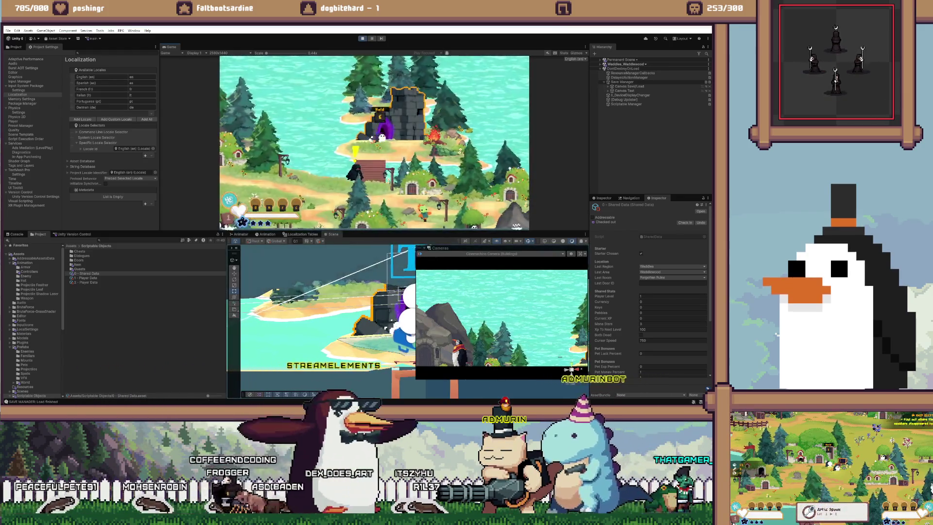
Walk the player left across Waddlewood and into the Forgotten Ruins area
key(a)
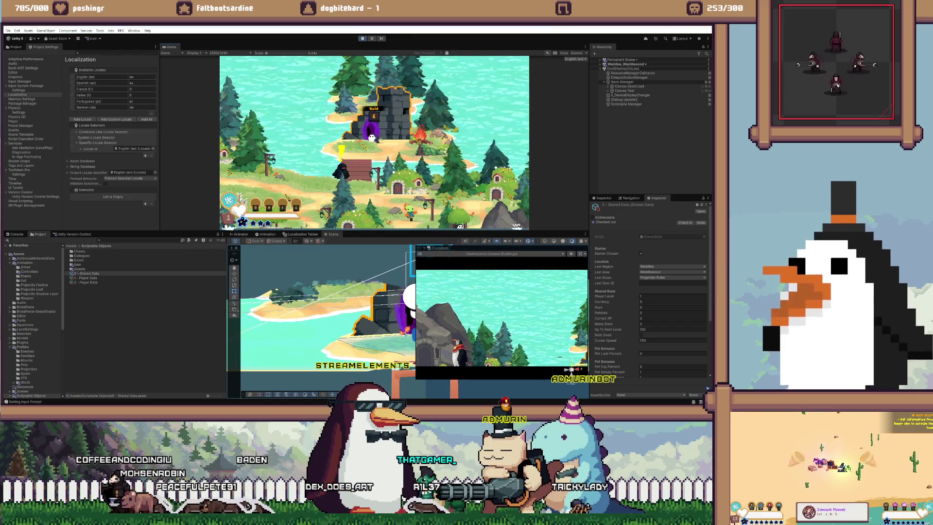
key(s)
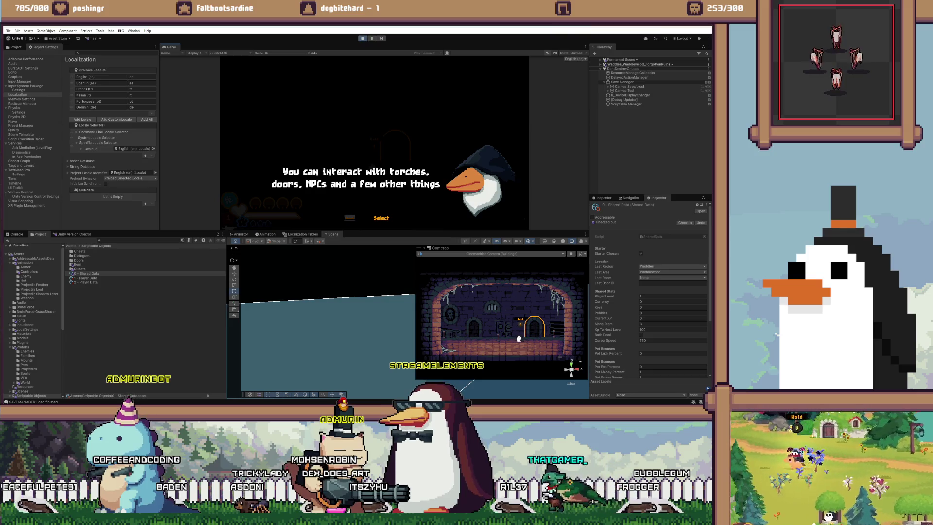
Stop the current play test and start Play mode again
key(ctrl+p)
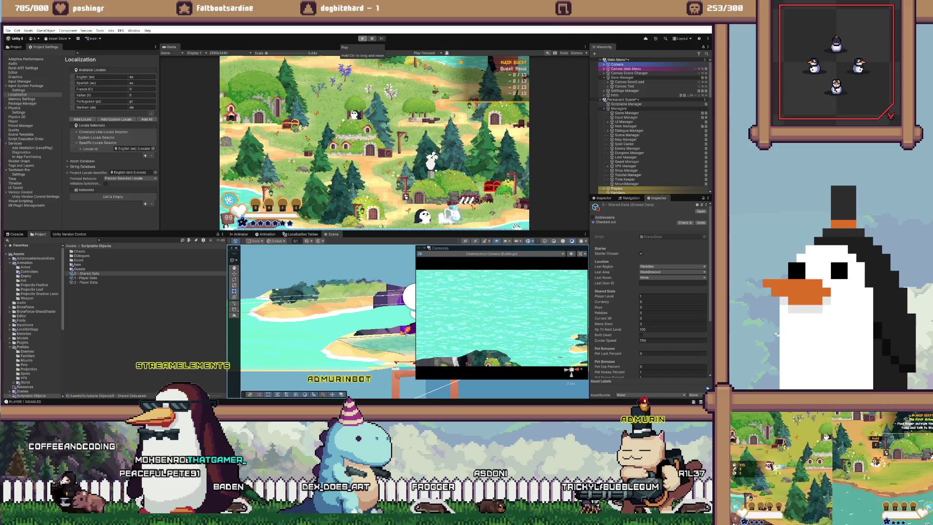
click(362, 39)
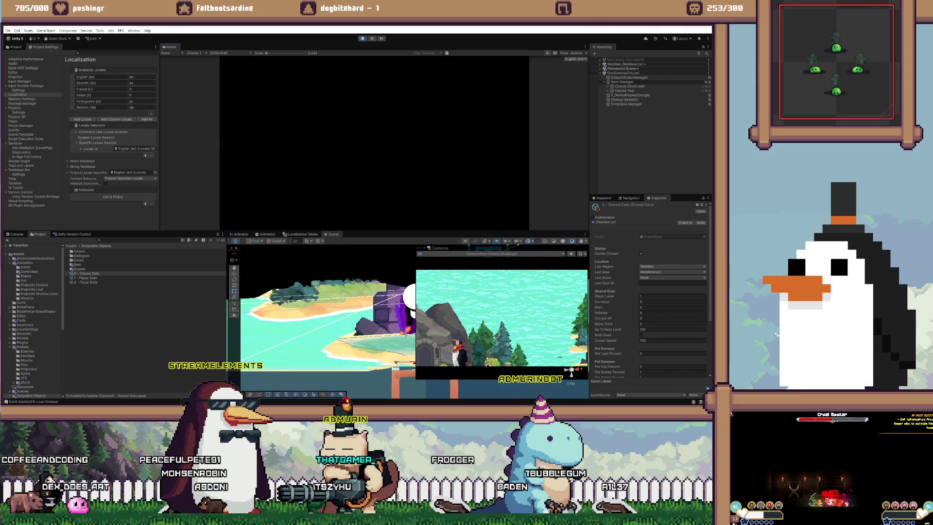
Reset the game with the /reset dev console command
key(grave)
text(/reset)
key(Return)
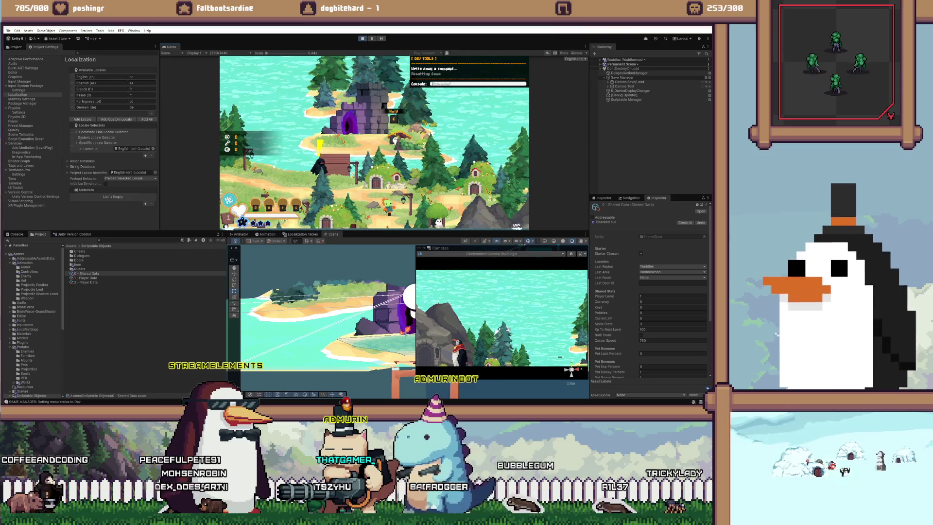
Start a solo game, talk to the quest giver and choose the Stick starter gift
key(Return)
key(Return)
key(Return)
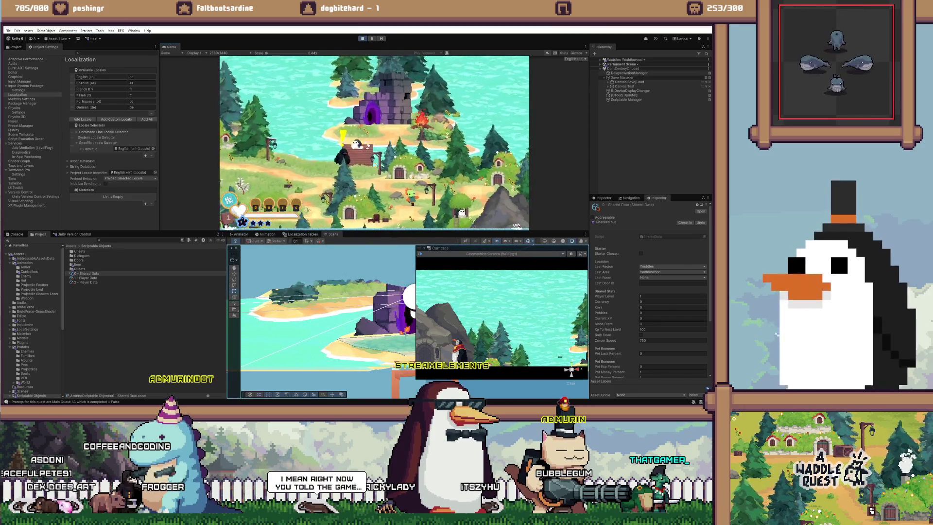
key(Return)
click(410, 188)
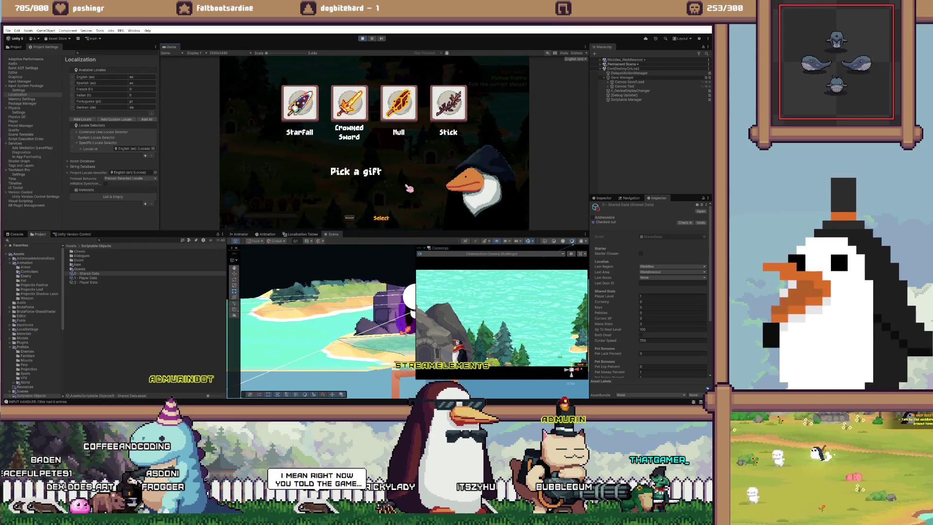
click(446, 112)
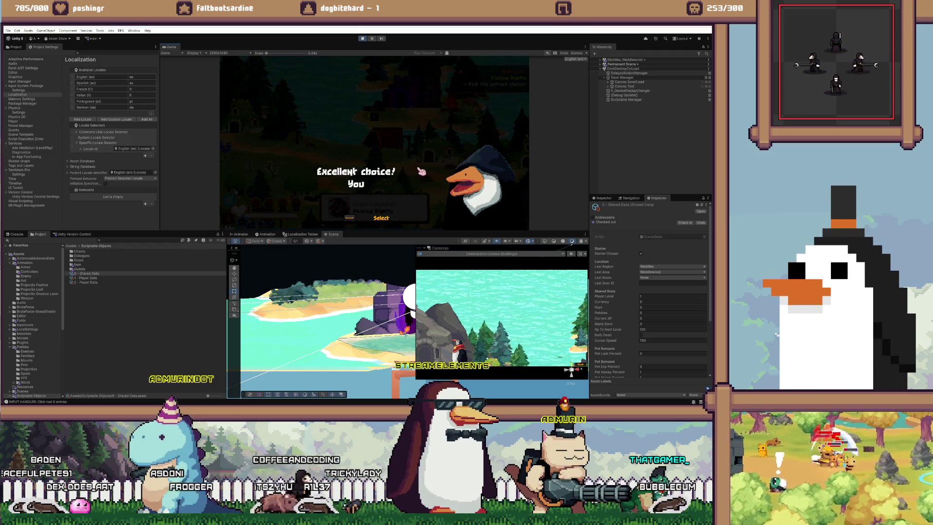
key(space)
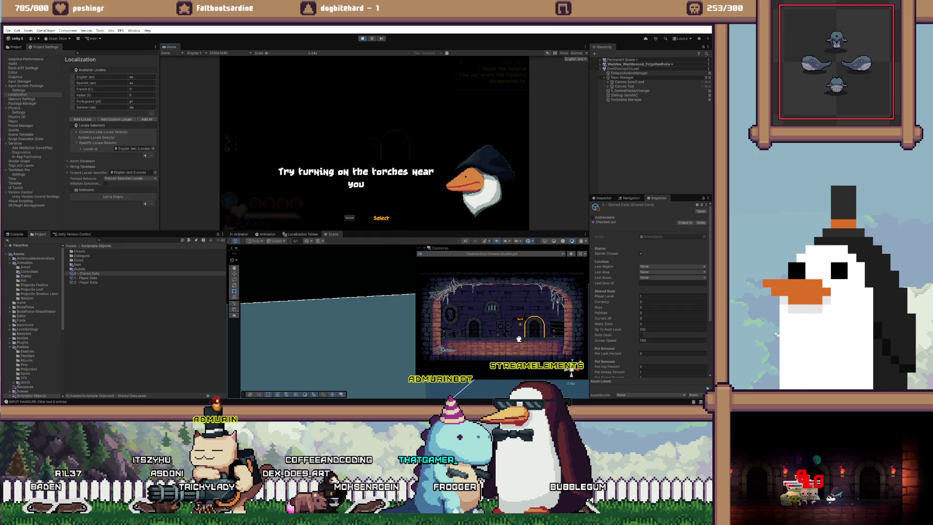
Dismiss the torch hint, enter the cave through the door, then return to Door.cs in Visual Studio
key(Return)
key(Return)
key(e)
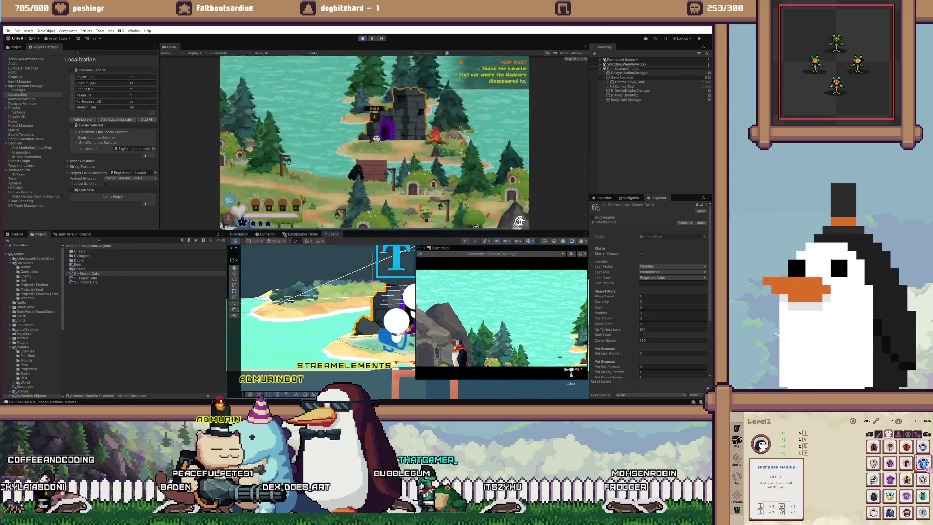
key(e)
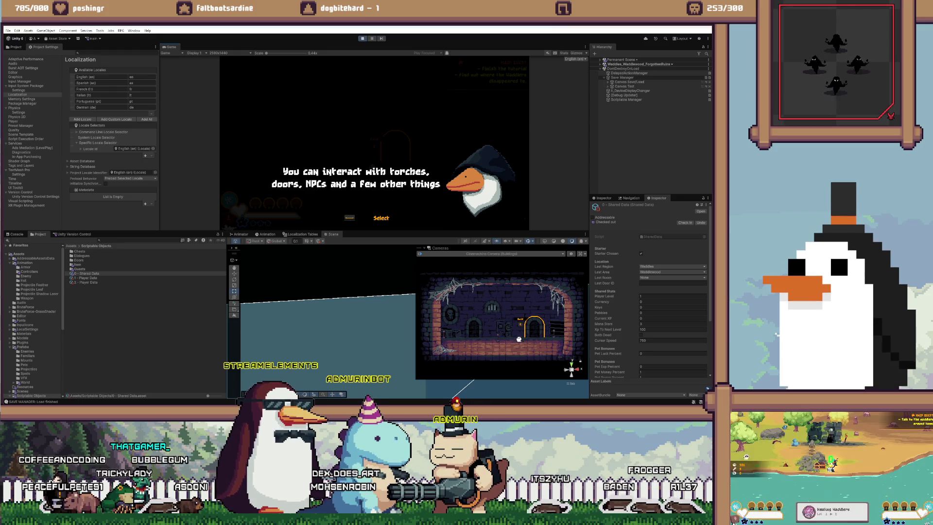
key(alt+Tab)
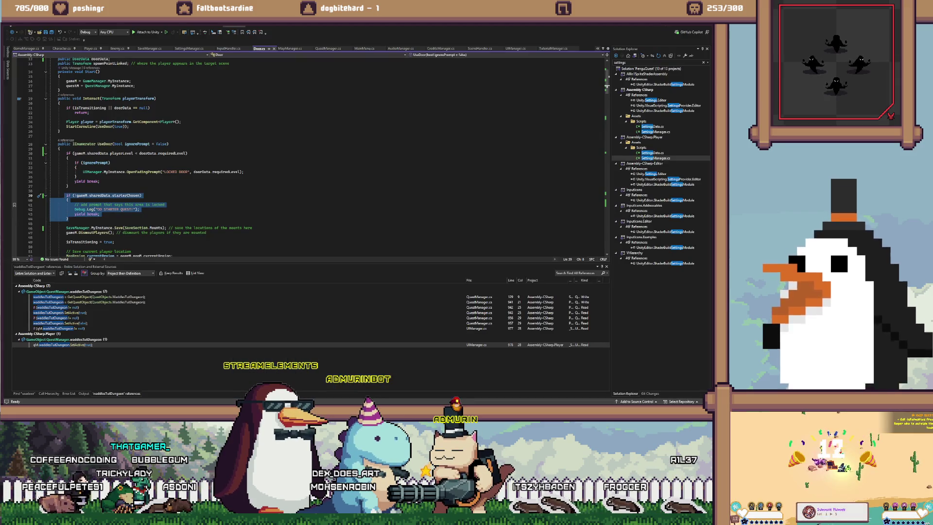
Uncomment QuestManager.cs's waddlesTutDungeon lines near line 956 and in PickStarter, then return to Door.cs
scroll(311, 155, down, 5)
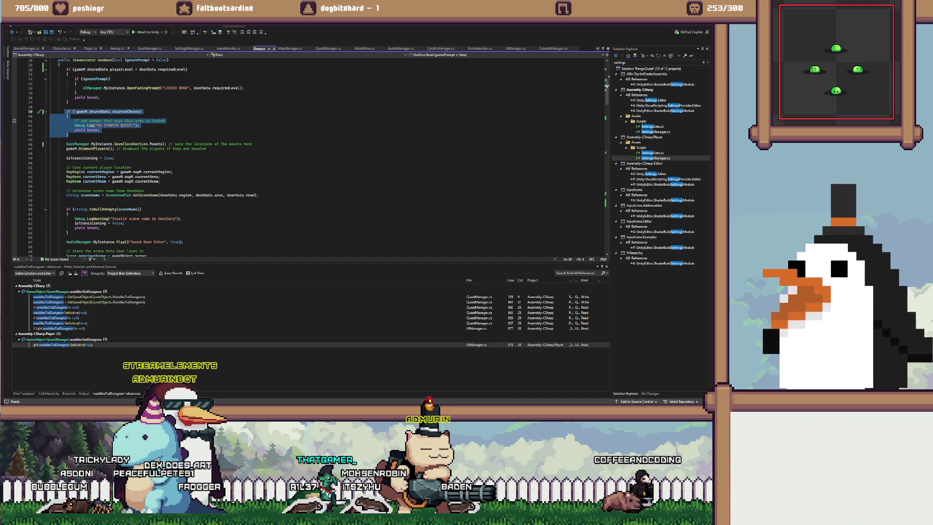
click(100, 98)
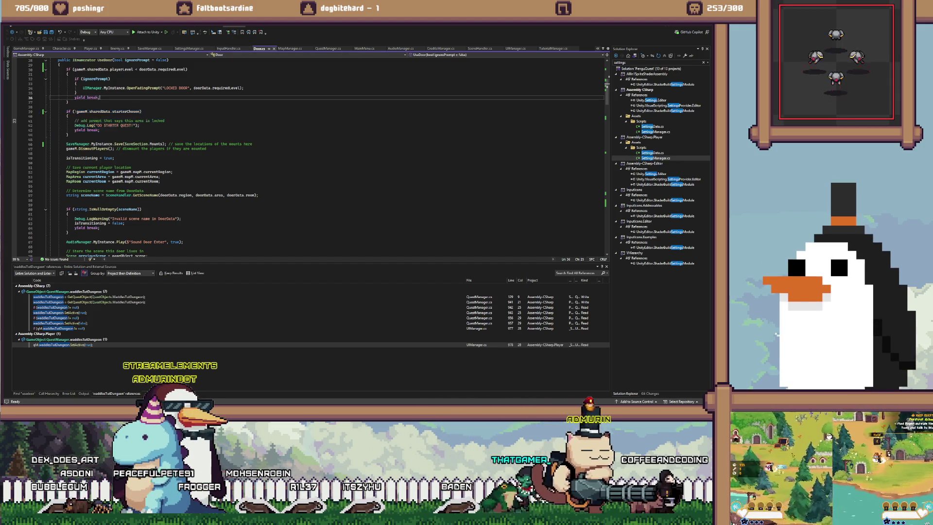
scroll(311, 155, up, 9)
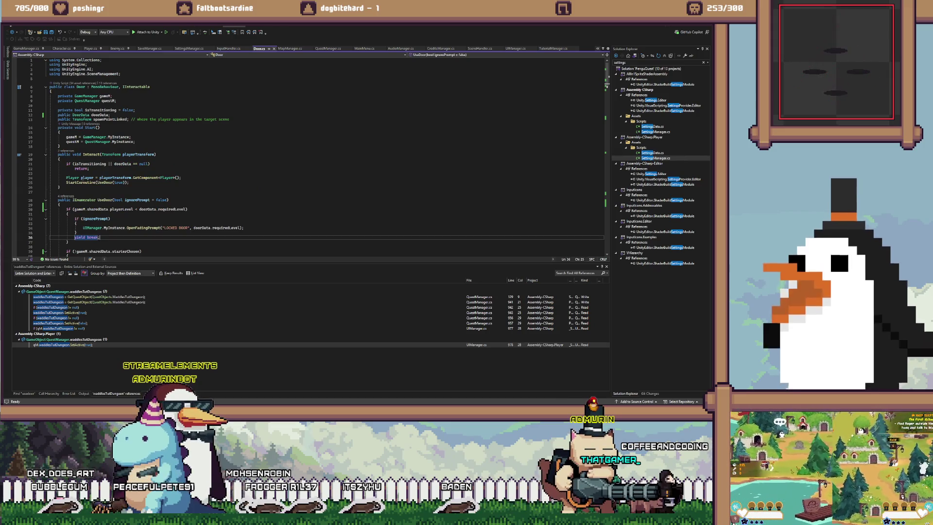
key(ctrl+minus)
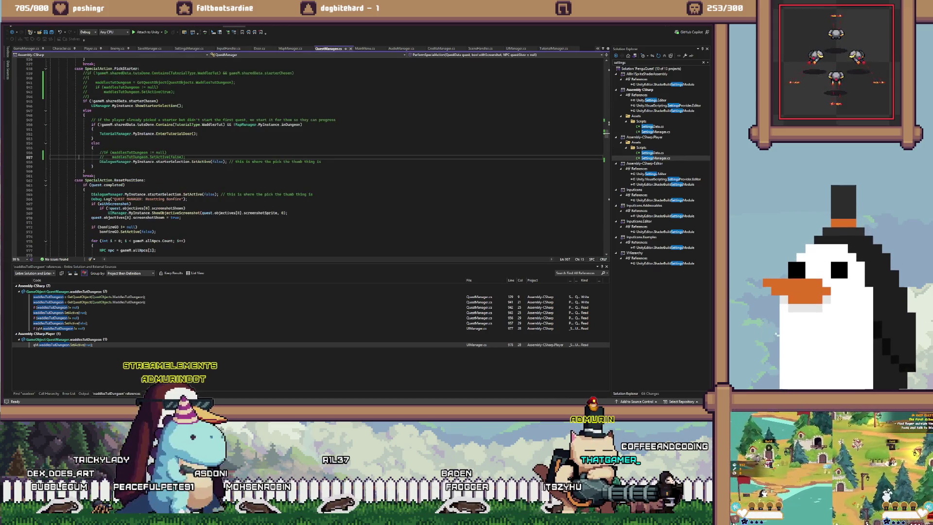
key(ctrl+k)
key(ctrl+u)
drag(85, 97, 83, 72)
key(ctrl+k)
key(ctrl+u)
scroll(311, 155, up, 3)
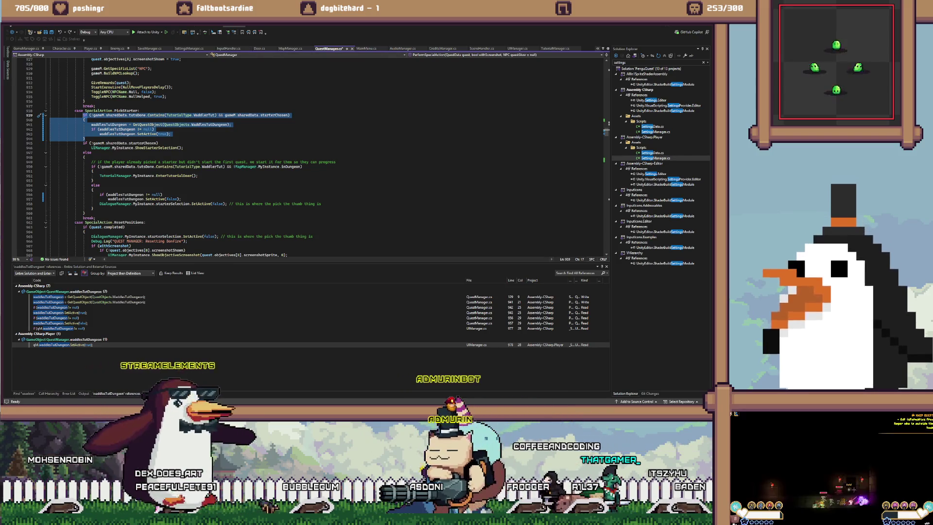
key(ctrl+Tab)
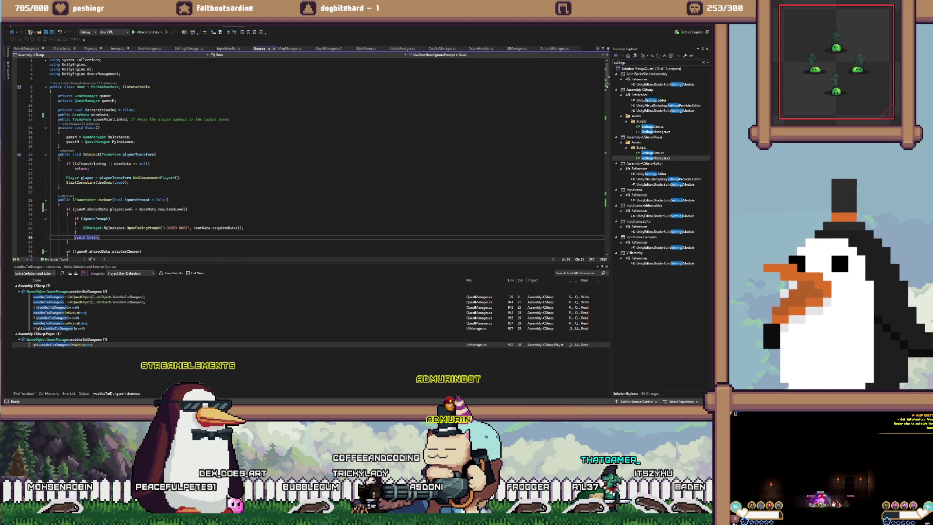
click(136, 109)
Add a public isTutorialDungeon = false field to Door.cs, dropping the unneeded tutUsed field
key(ctrl+v)
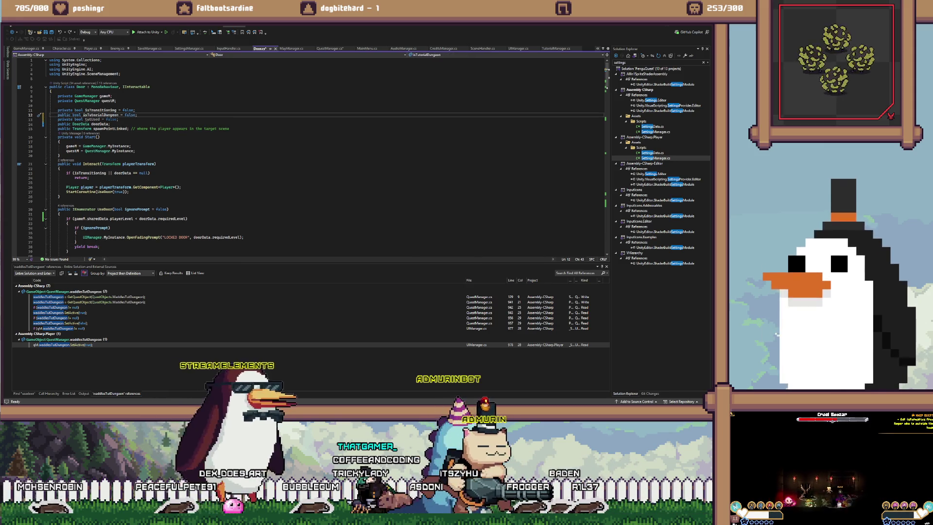
key(Down)
key(ctrl+x)
key(Up)
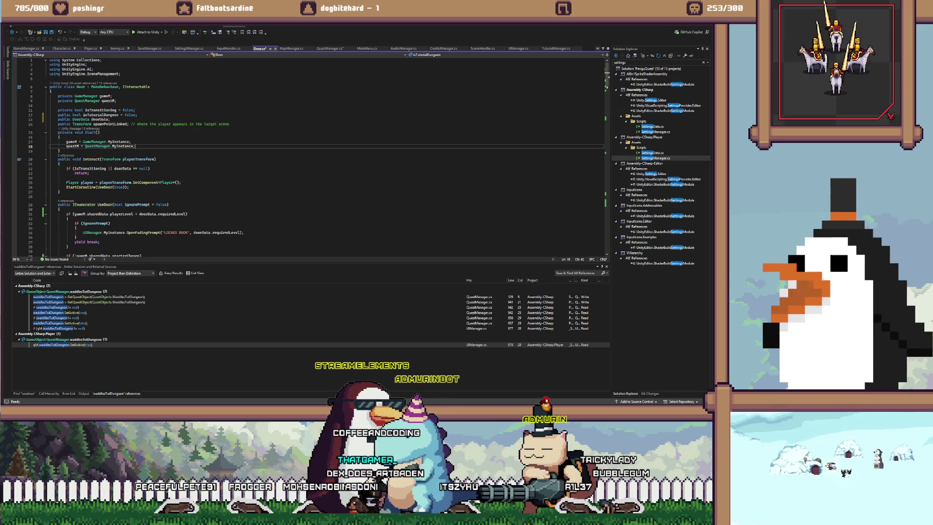
In Start, call gameObject.SetActive(false) inside an if (isTutorialDungeon) block
click(136, 146)
key(Return)
text(isTutorialDungeon)
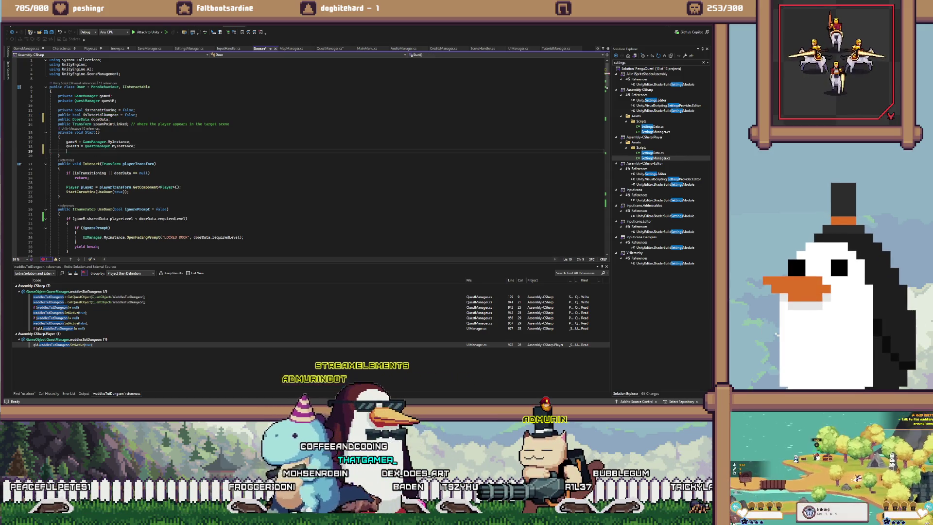
key(Tab)
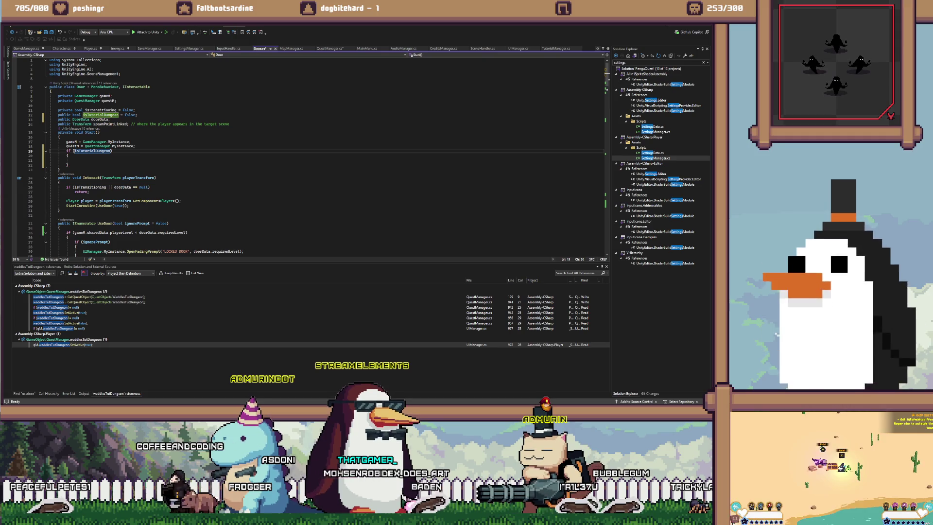
text(.Set)
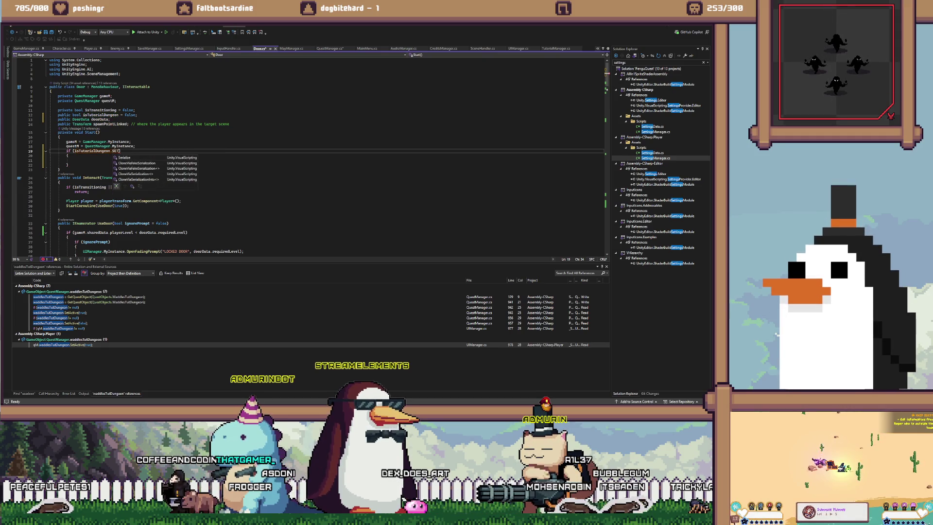
key(BackSpace)
key(BackSpace)
key(BackSpace)
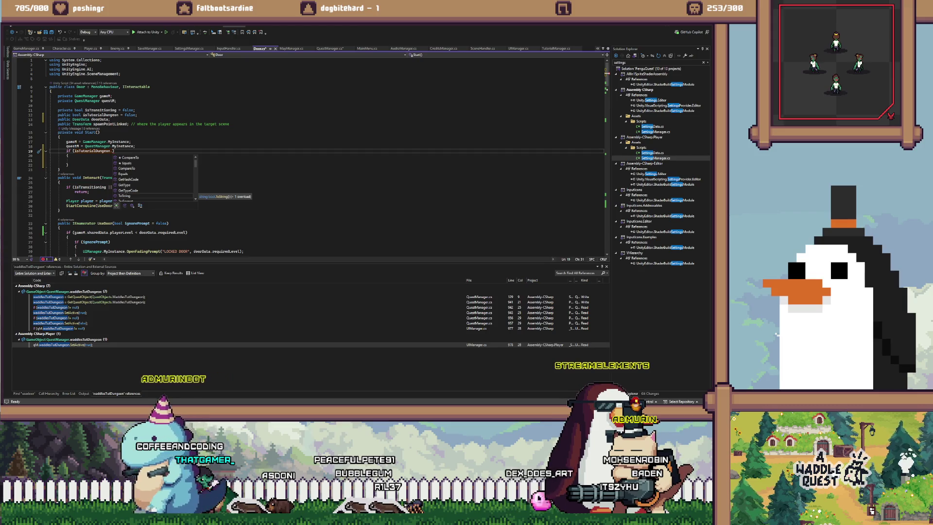
key(BackSpace)
key(Down)
key(Down)
text(T)
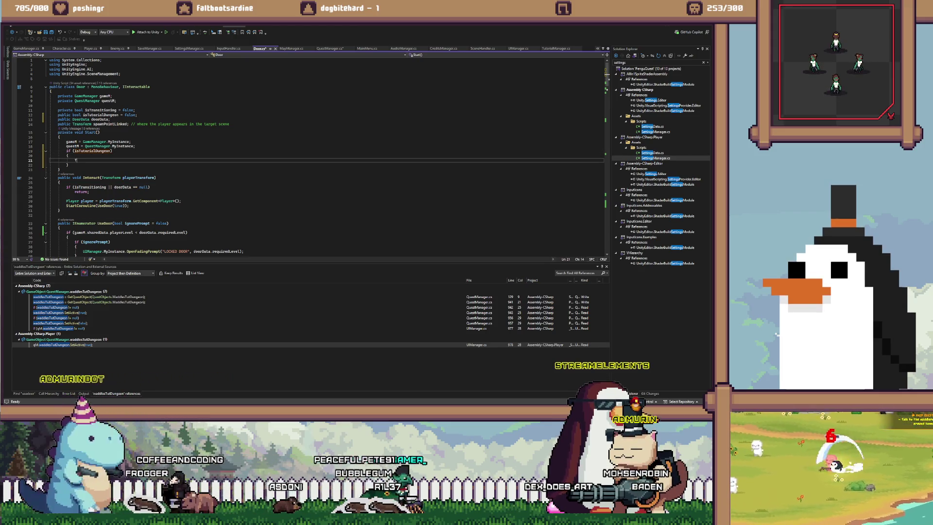
key(BackSpace)
text(gamO)
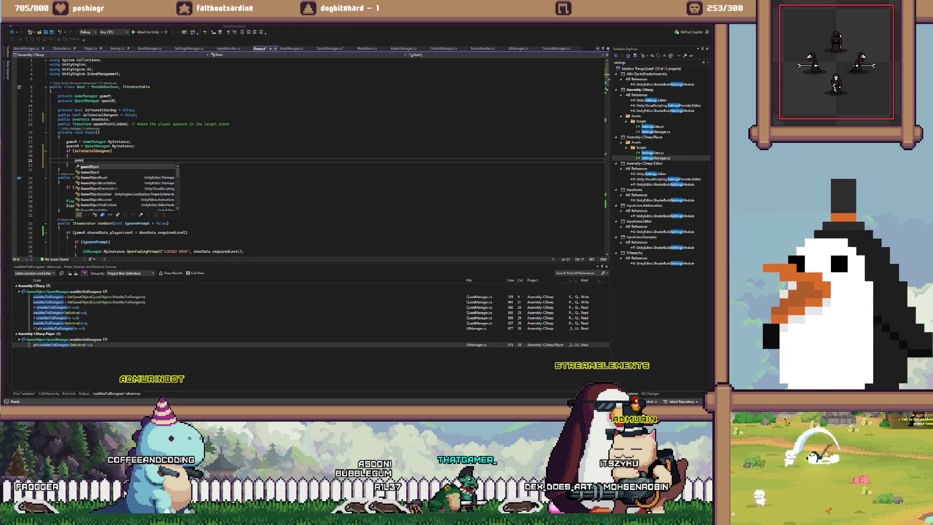
key(Tab)
text(.SetA)
key(Tab)
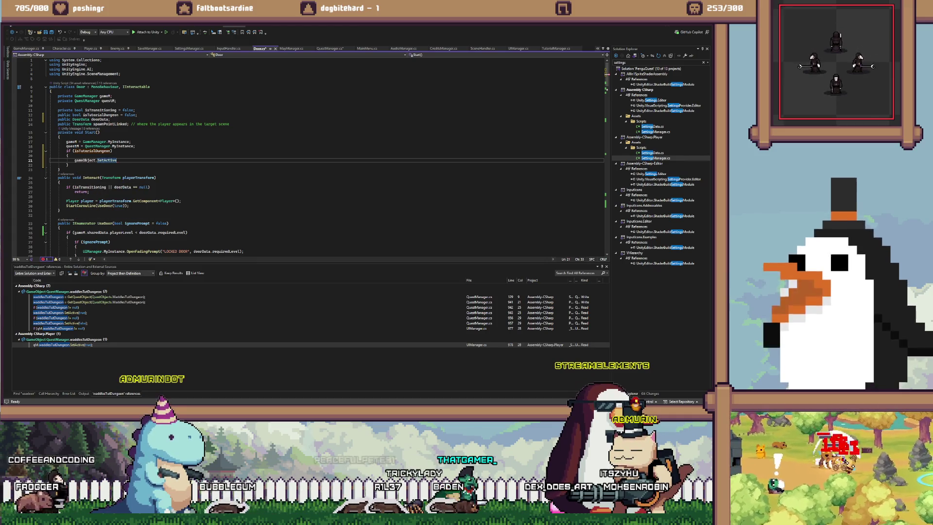
text(())
text(lse)
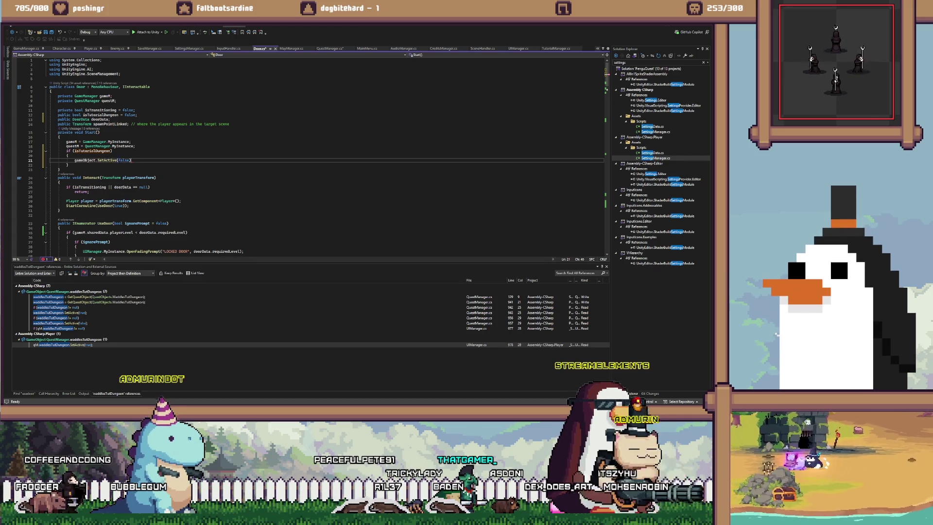
Add a private void Awake method above Start
key(Up)
key(Up)
key(Up)
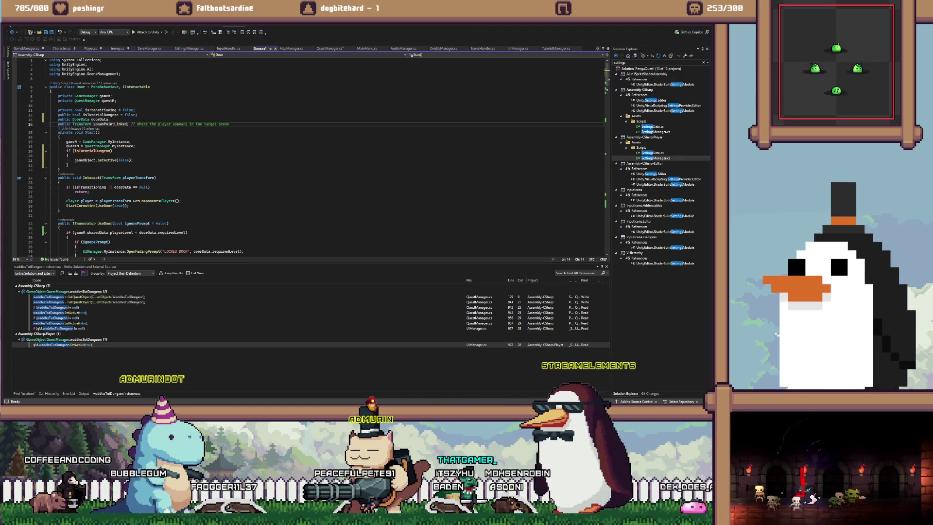
key(Home)
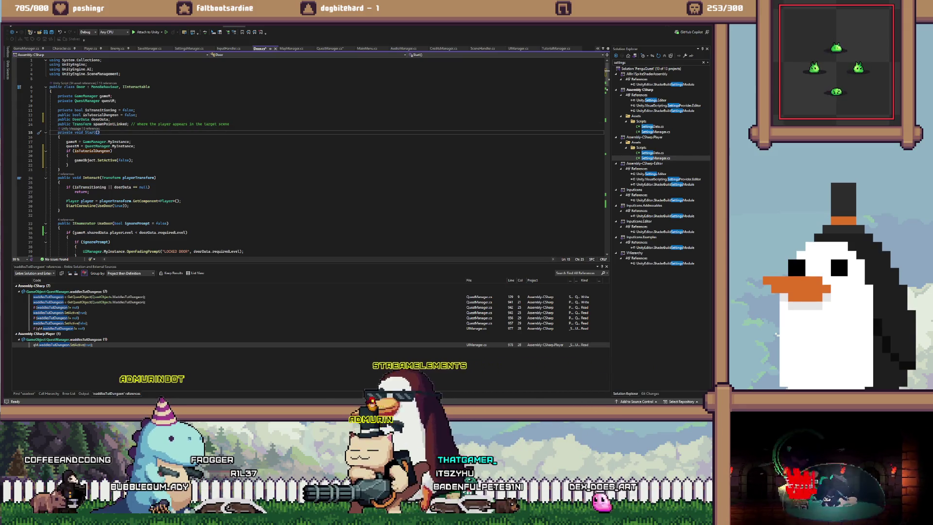
key(ctrl+Return)
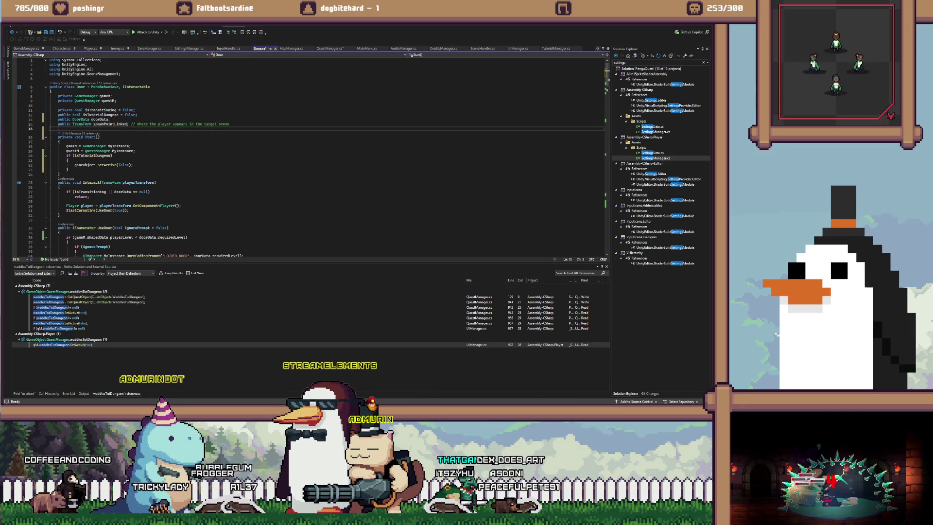
text(private void awa)
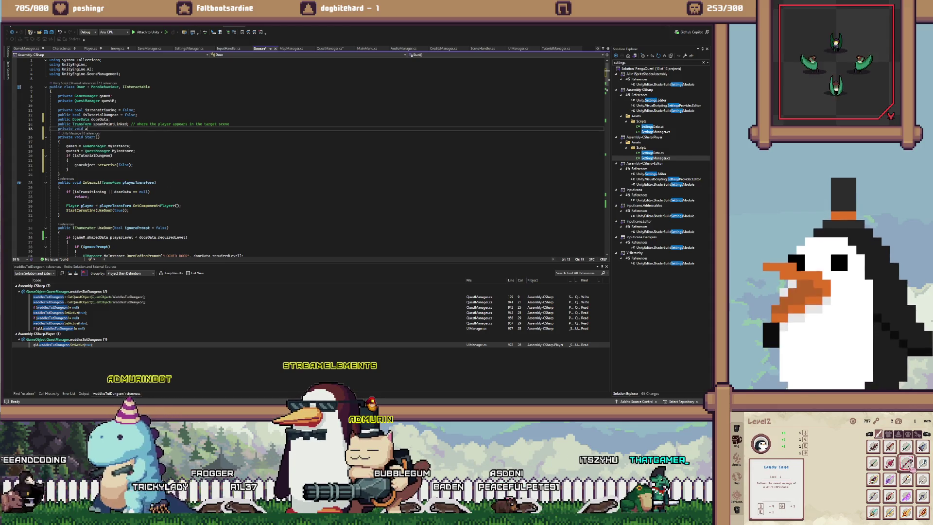
key(Tab)
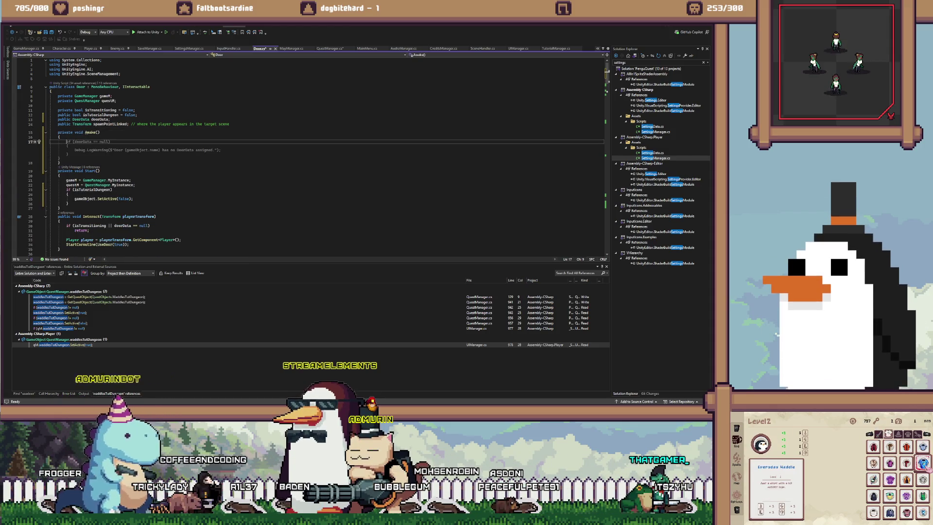
Move the isTutorialDungeon check from Start up into Awake
drag(69, 187, 50, 177)
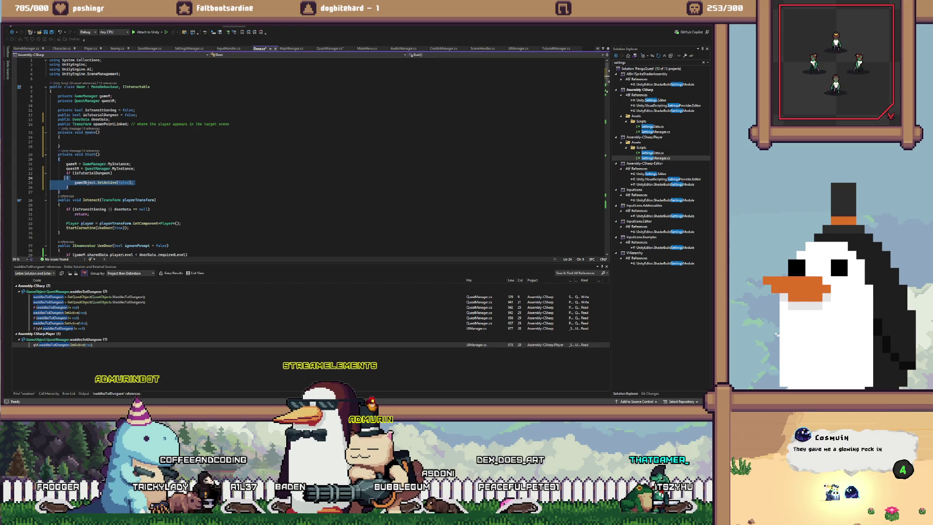
key(shift+Up)
key(alt+Up)
key(alt+Up)
key(alt+Up)
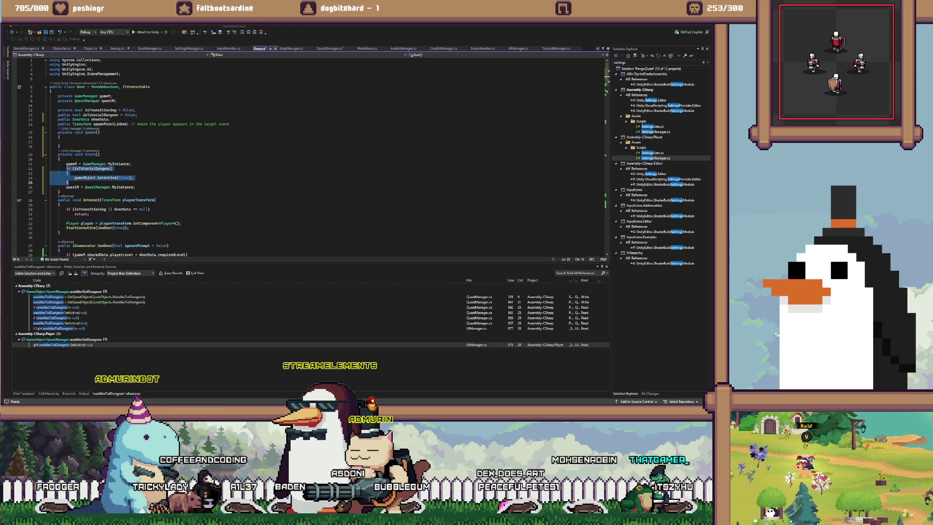
click(66, 160)
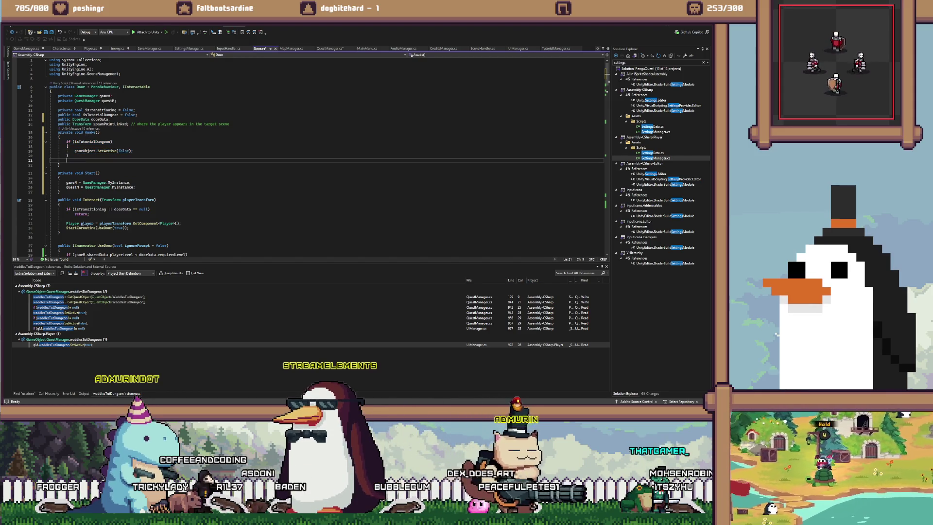
Remove the braces and join the if and SetActive(false) call onto one line
key(Up)
key(ctrl+shift+l)
key(Up)
key(Up)
key(ctrl+shift+l)
key(Home)
key(shift+Up)
key(shift+End)
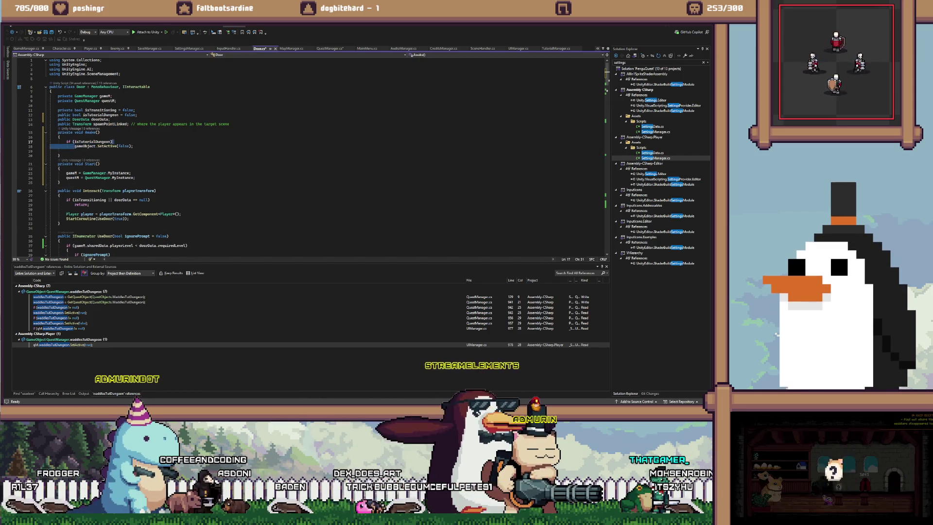
key(Down)
key(Down)
key(Down)
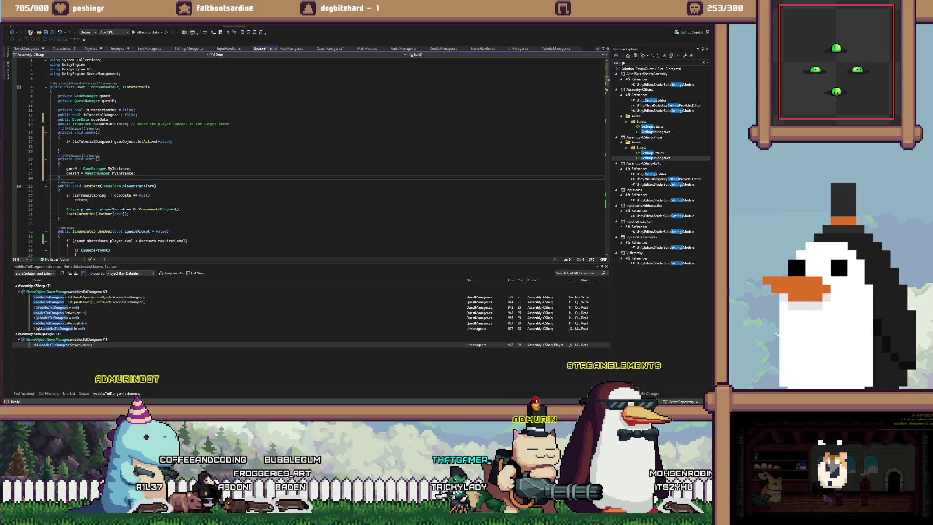
click(101, 132)
click(66, 146)
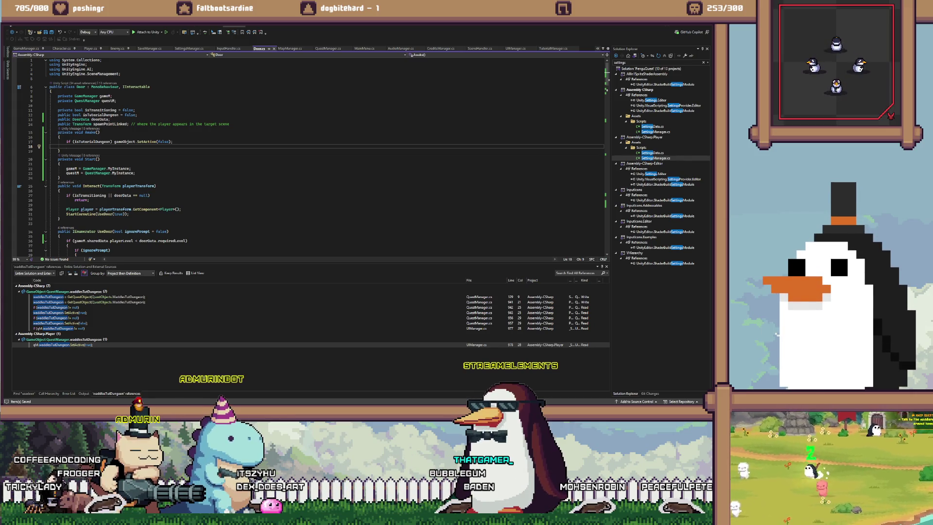
key(alt+Tab)
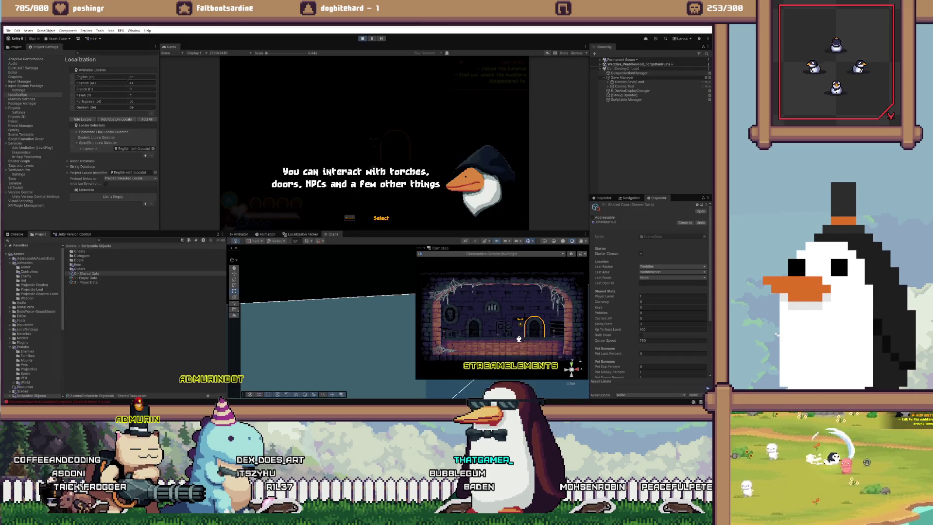
Stop Play mode and tick Is Tutorial Dungeon on the Door inside Dungeon (Forgotten Ruins)
key(ctrl+p)
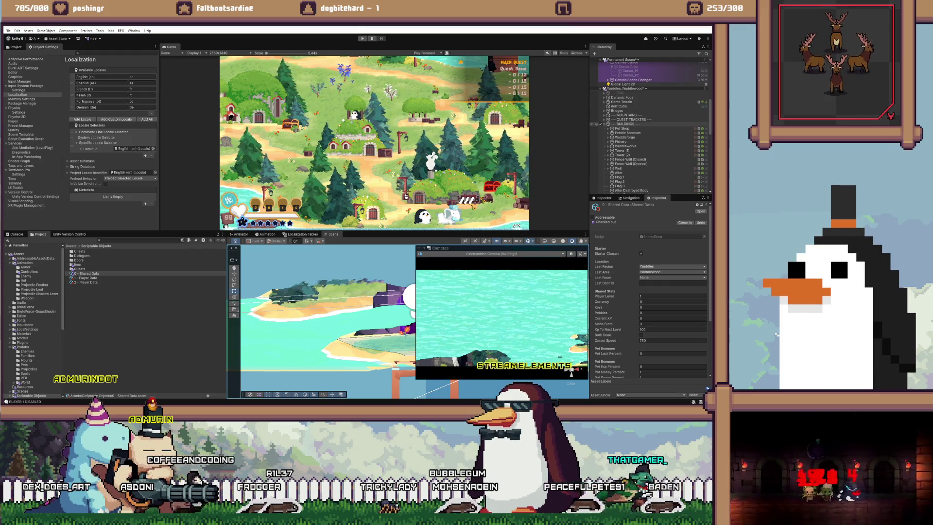
scroll(648, 127, down, 10)
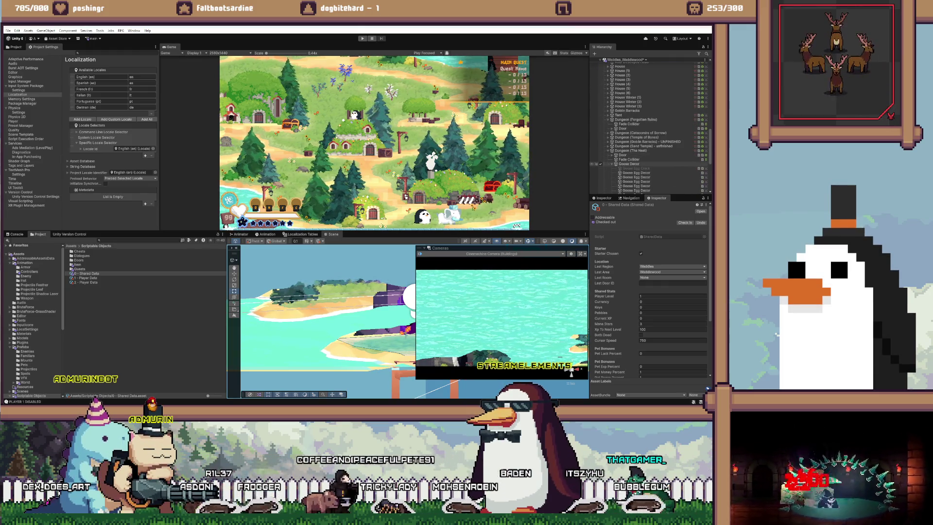
click(623, 129)
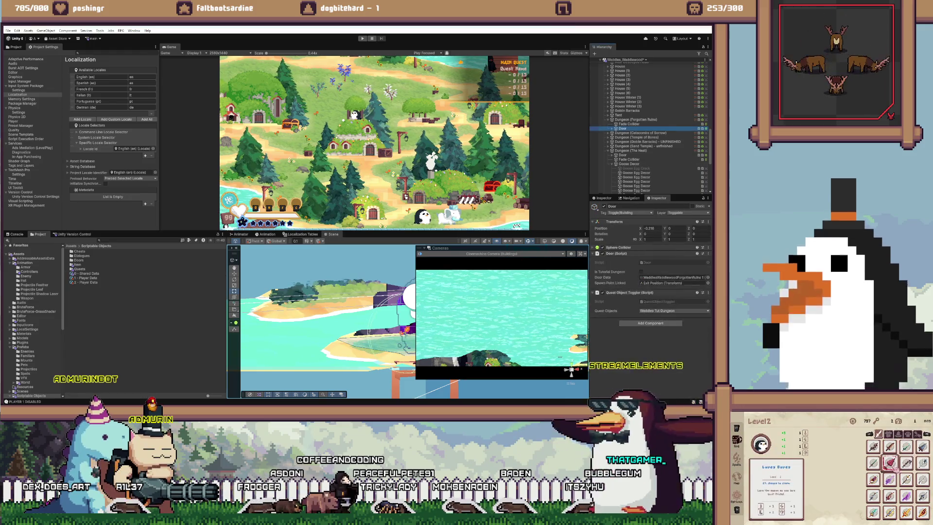
click(641, 272)
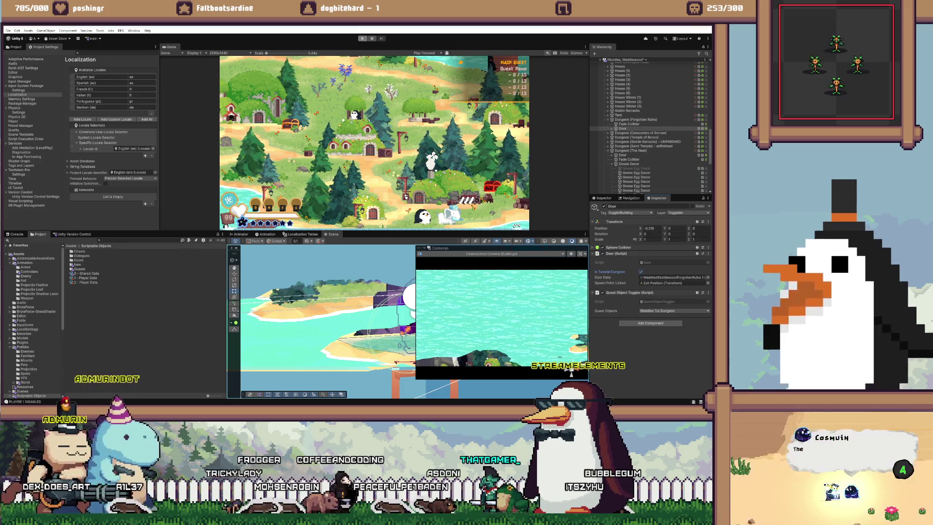
Enter Play mode and reset the game to the Waddle Quest main menu
key(ctrl+p)
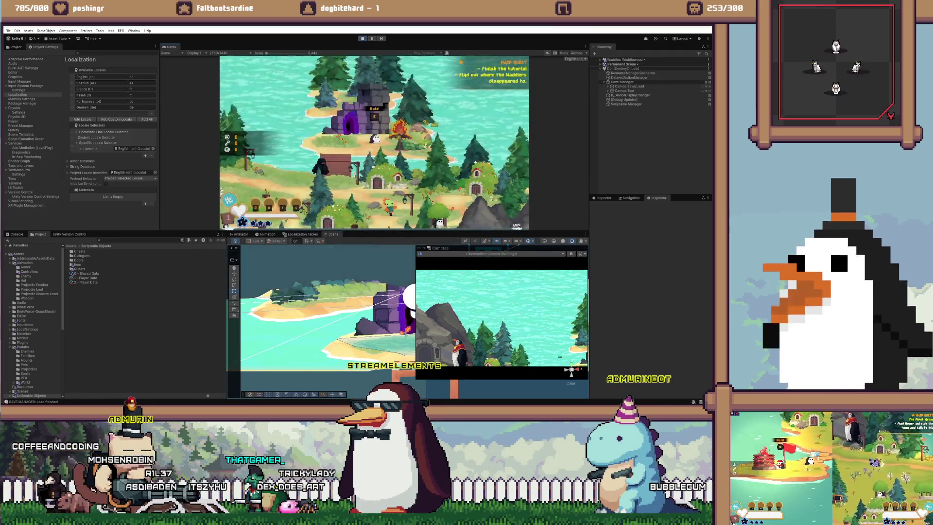
key(Return)
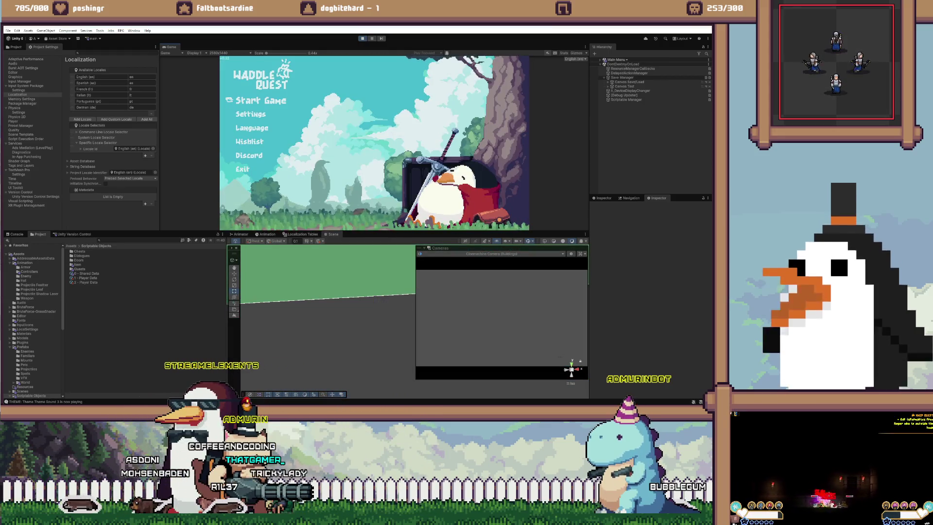
Start a solo keyboard game, advance the opening dialogue and pick the Stick gift
key(Return)
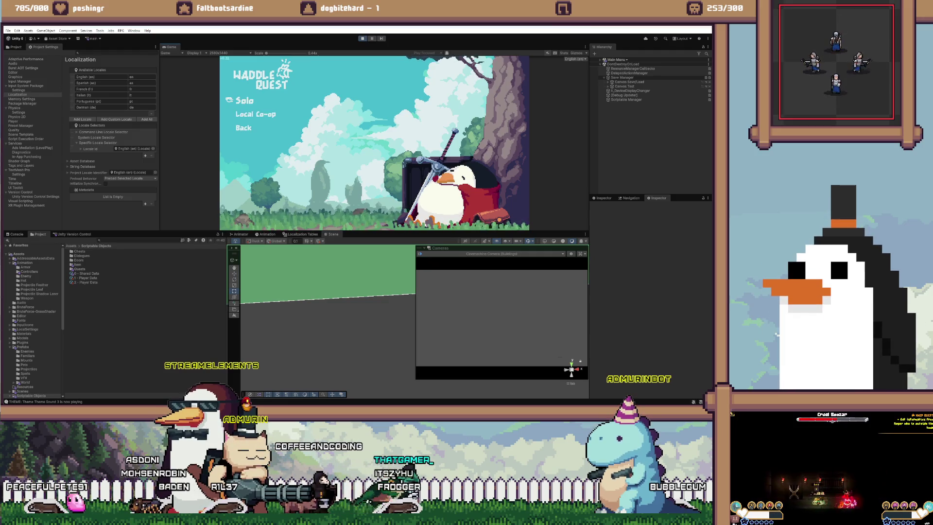
key(Return)
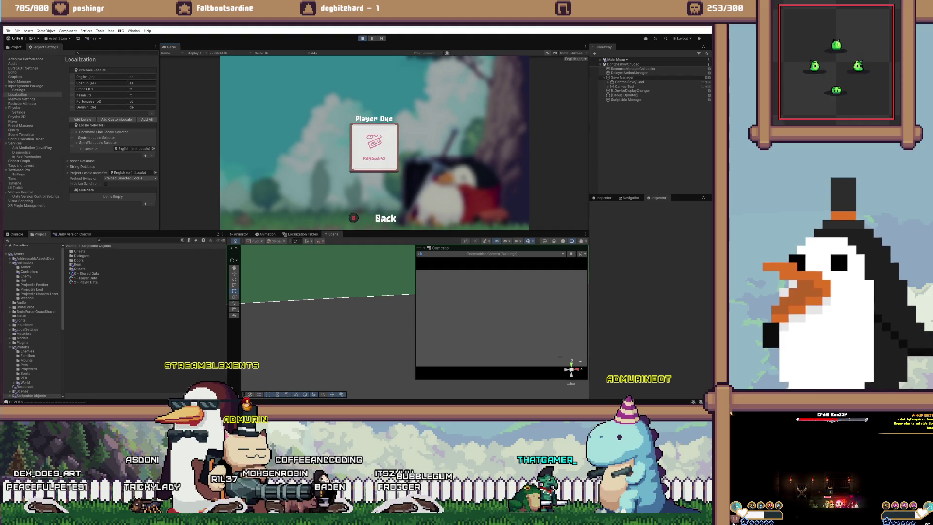
key(Return)
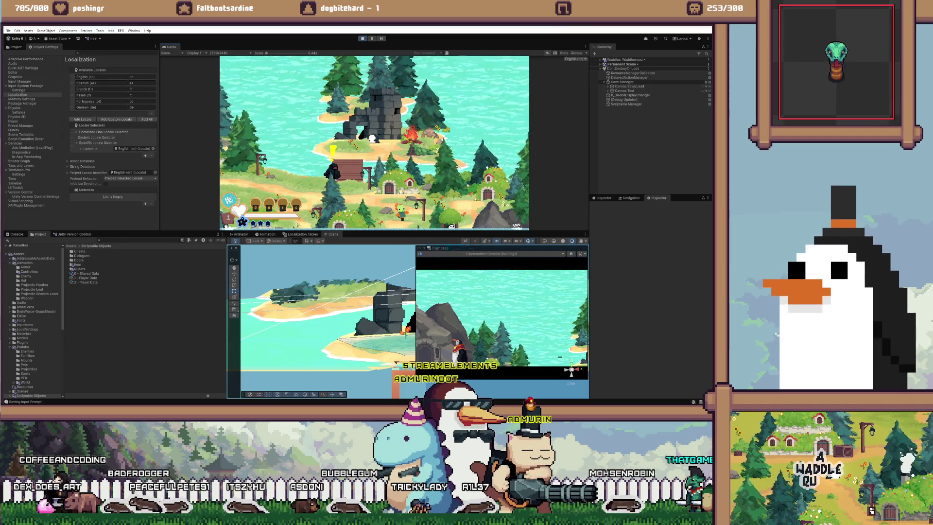
key(Return)
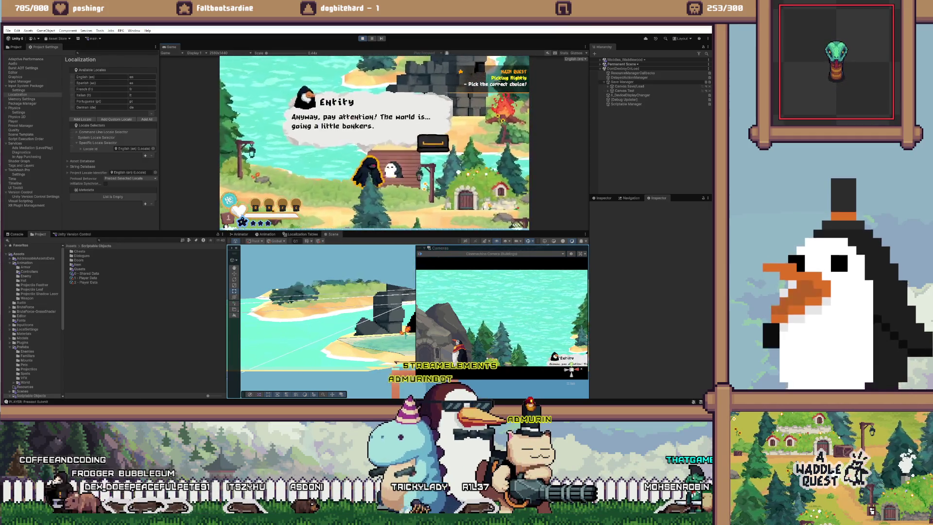
key(Return)
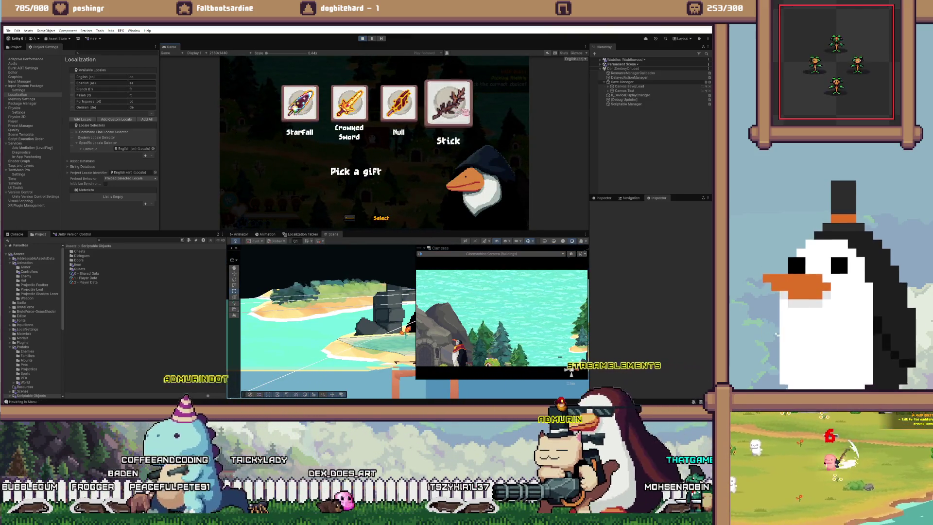
click(446, 109)
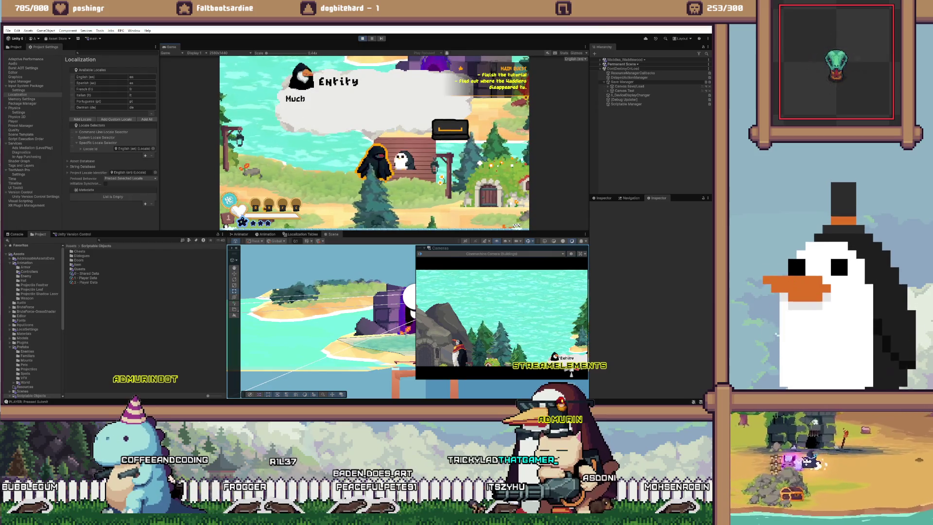
key(Return)
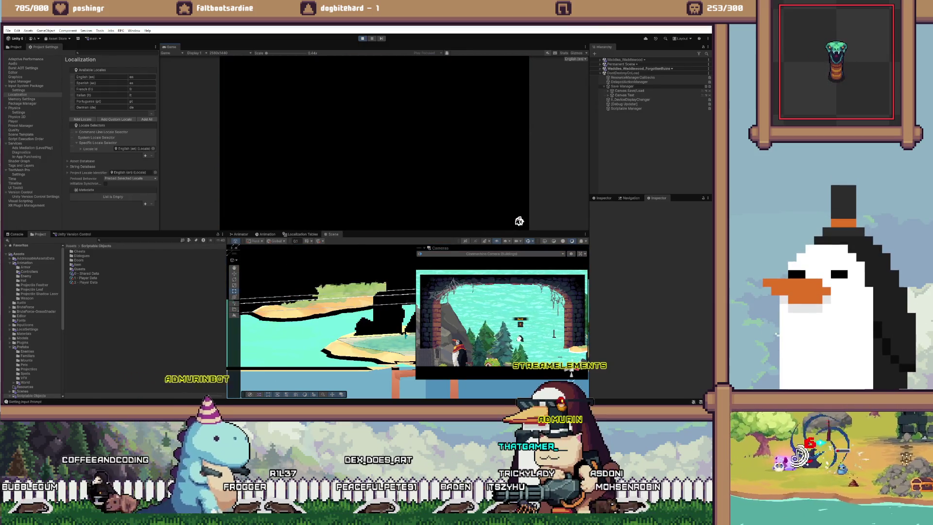
Dismiss the torches hint and Hold card, then exit the dungeon door to the overworld
key(Return)
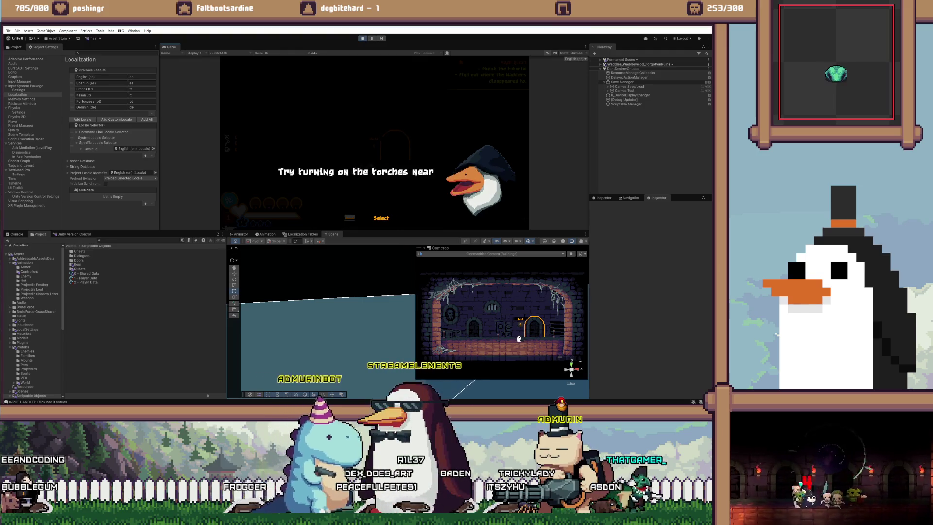
key(Return)
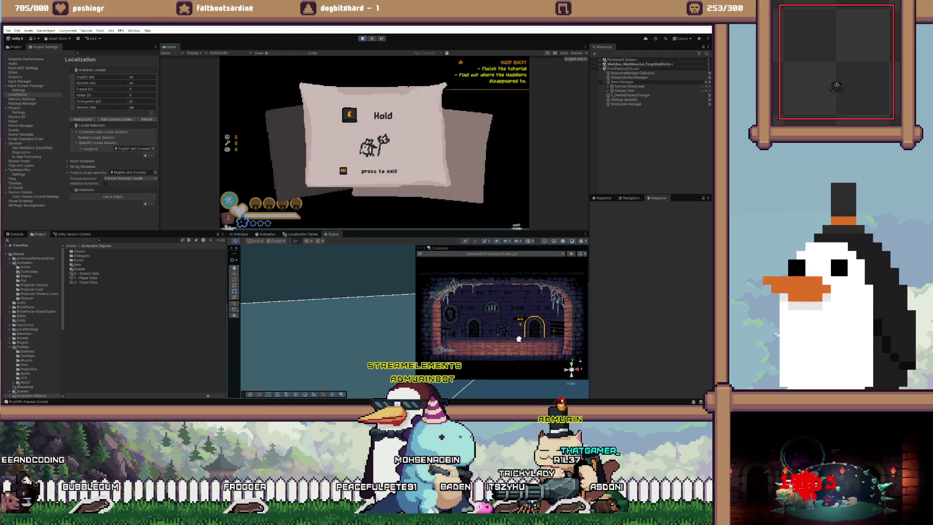
key(Return)
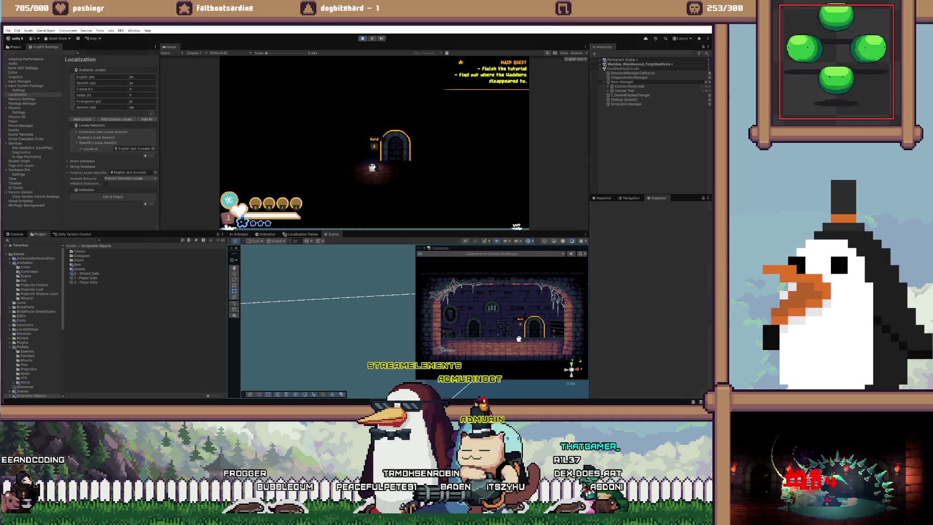
key(Return)
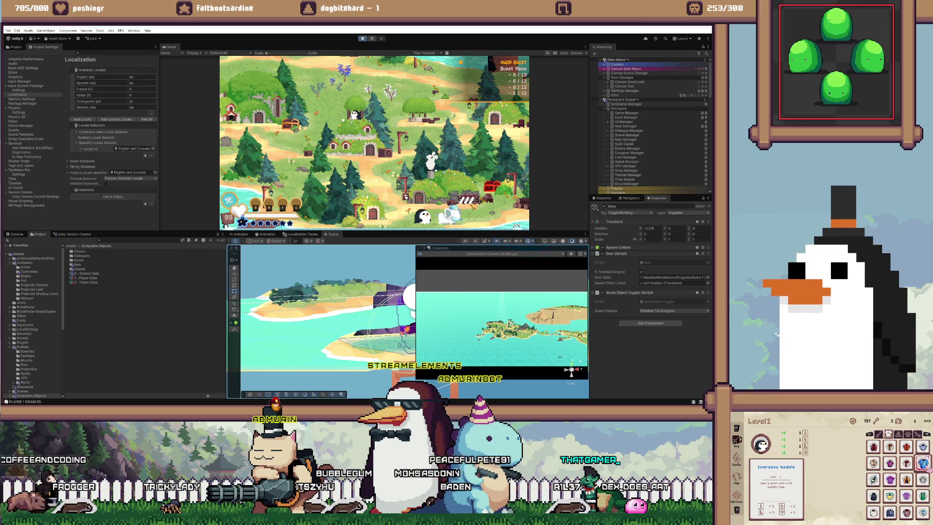
Restart the game, load the save from the title menu, then stop Play mode
key(ctrl+p)
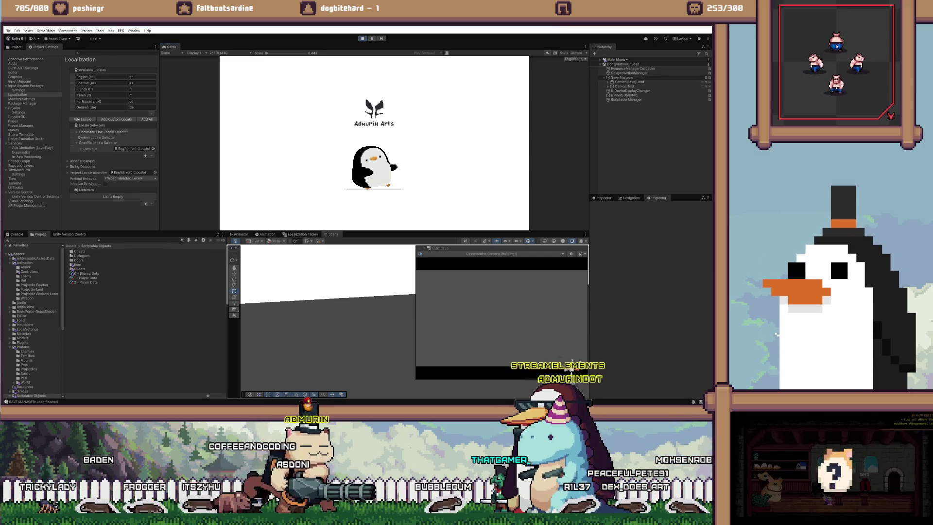
key(Return)
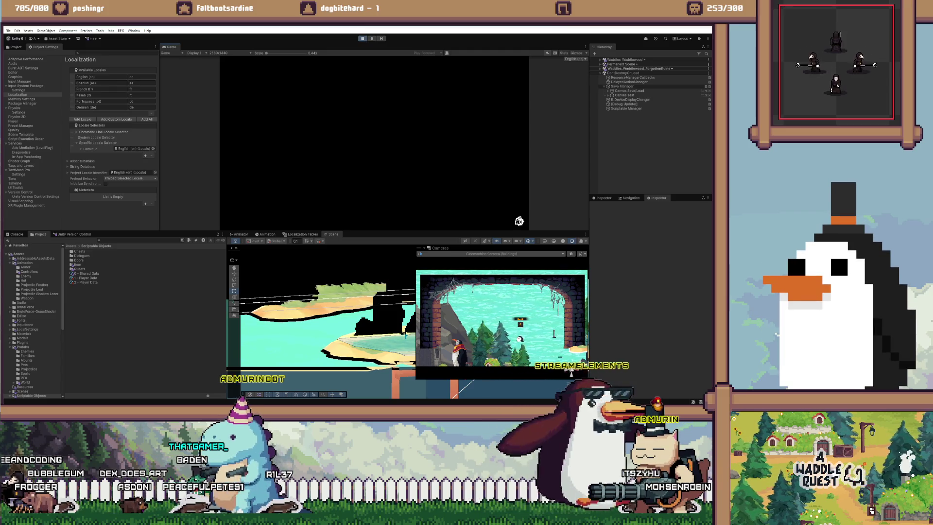
key(ctrl+p)
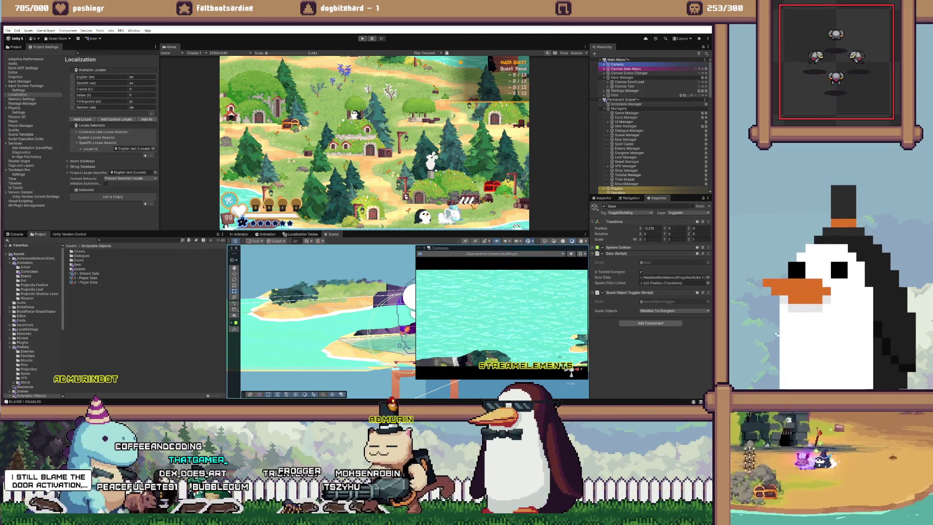
In Door.cs Awake, make tutorial doors disable their GetComponent<Collider>() instead of deactivating
key(alt+Tab)
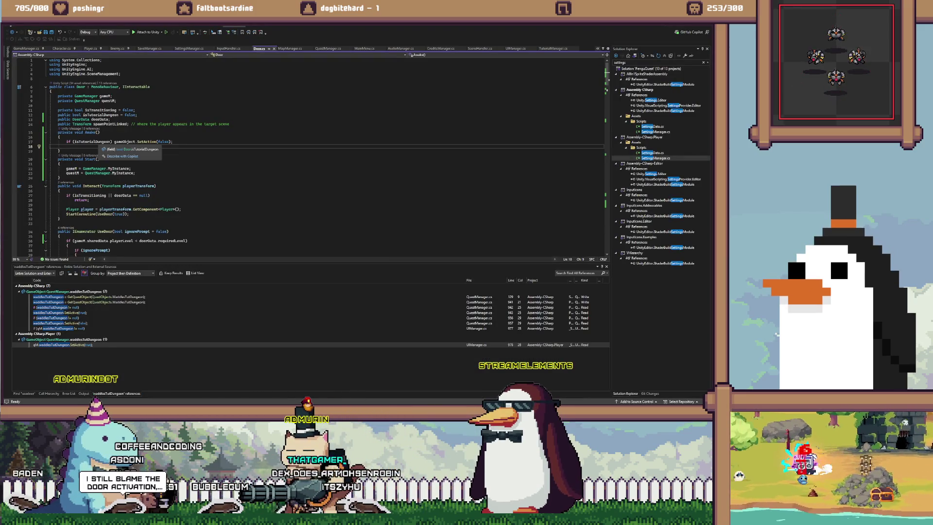
click(114, 141)
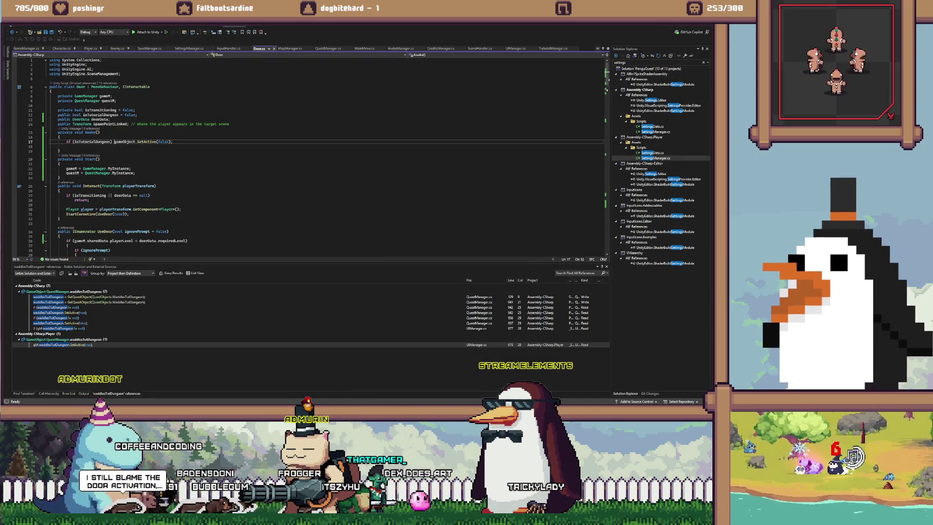
key(Return)
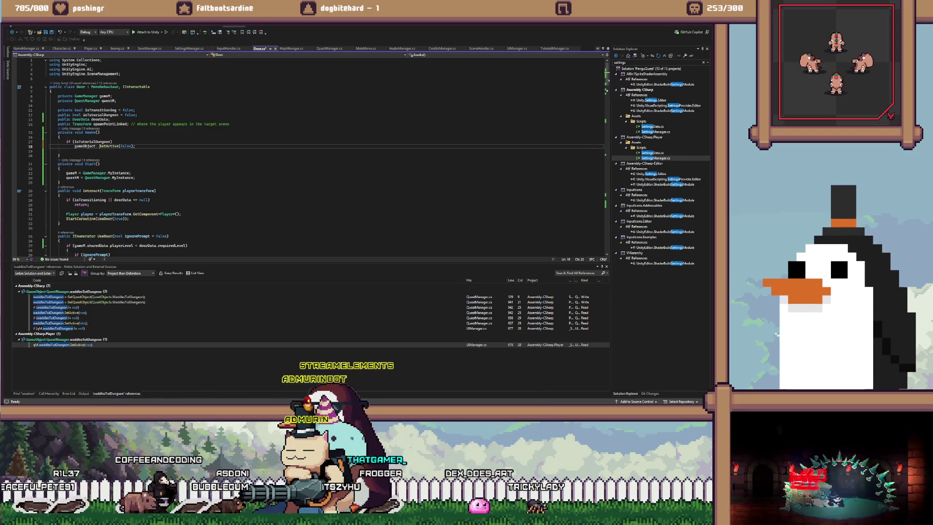
text(getcom<)
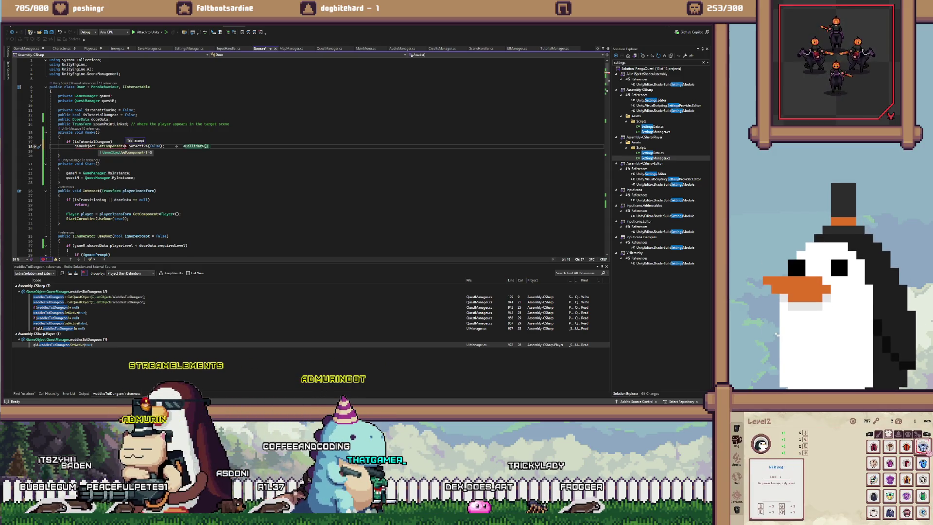
key(Tab)
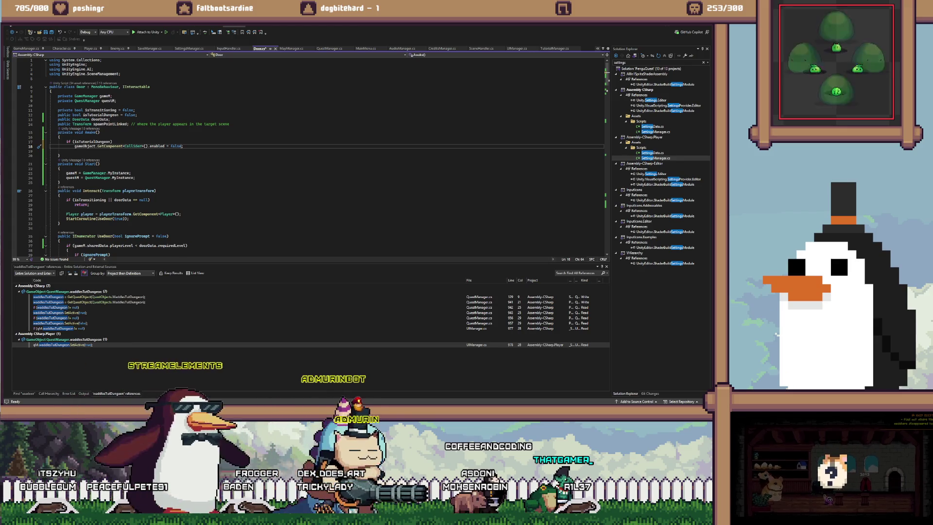
Open QuestManager.cs at the tutorial door's SetActive(true) line and start a block under its null check
double_click(58, 312)
click(171, 157)
key(Up)
key(Return)
Wrap the waddlesTutDungeon.SetActive(true) line in braces under the null check
text({)
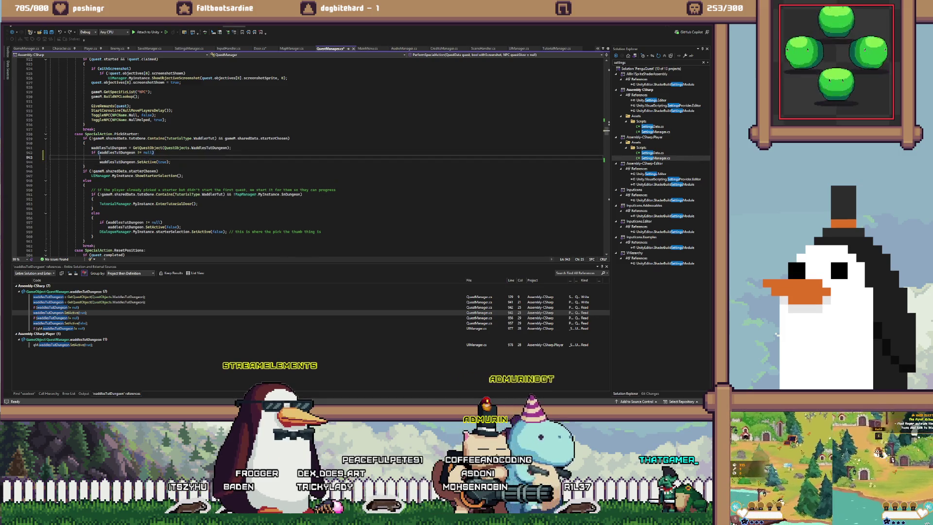
key(Return)
key(Down)
key(Down)
key(Home)
key(alt+Up)
key(alt+Up)
key(Down)
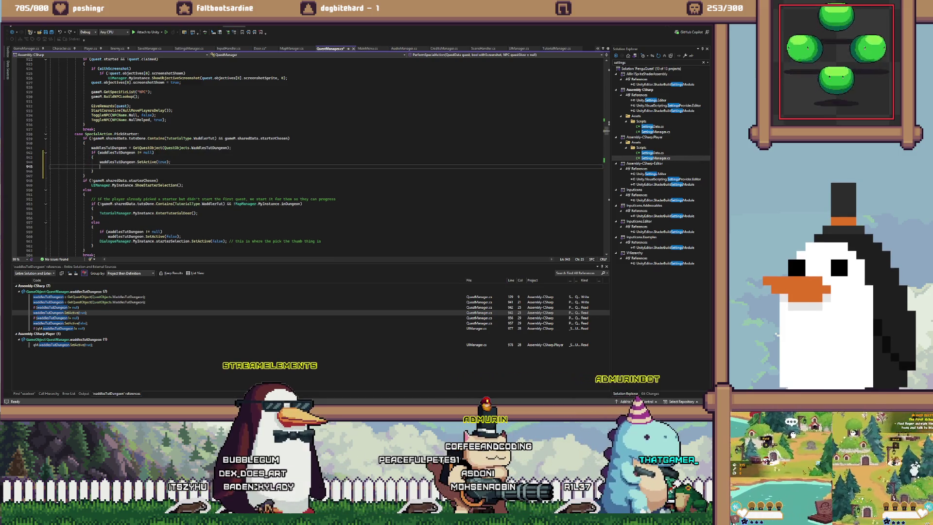
click(136, 162)
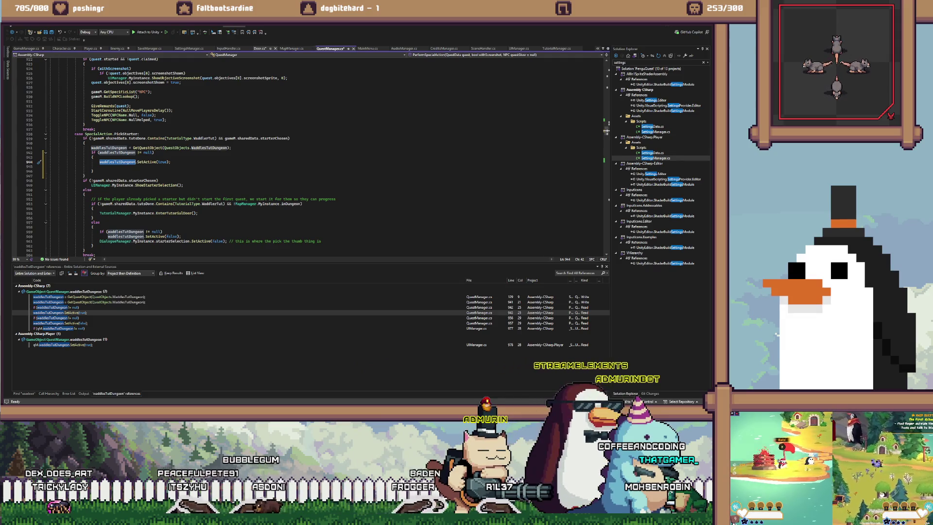
Add a line re-enabling waddlesTutDungeon's Collider (enabled = true) after SetActive(true), then visit the line-960 reference
click(260, 48)
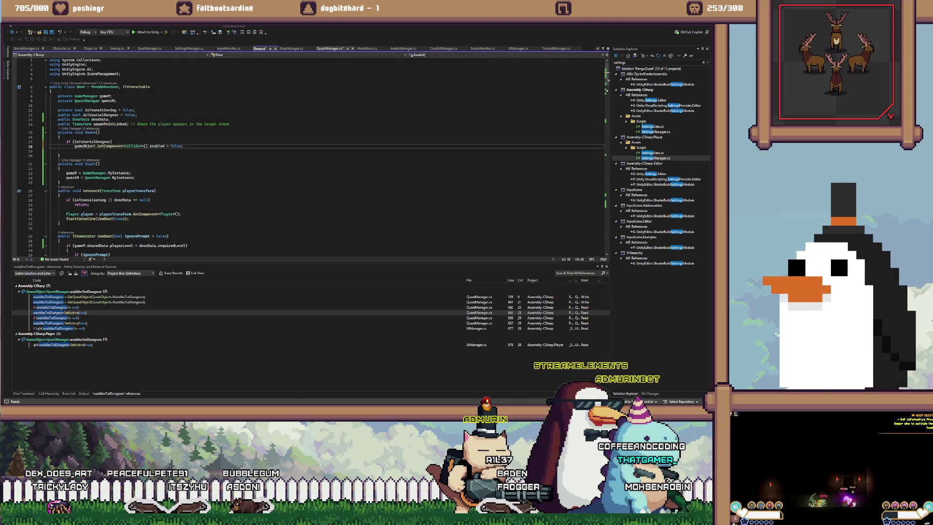
key(ctrl+Tab)
key(Return)
key(ctrl+v)
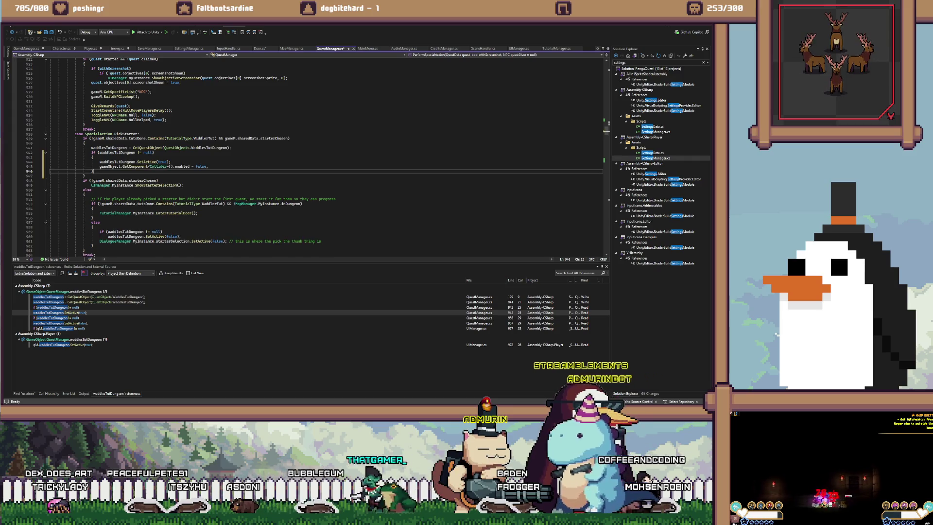
double_click(182, 166)
text(tr)
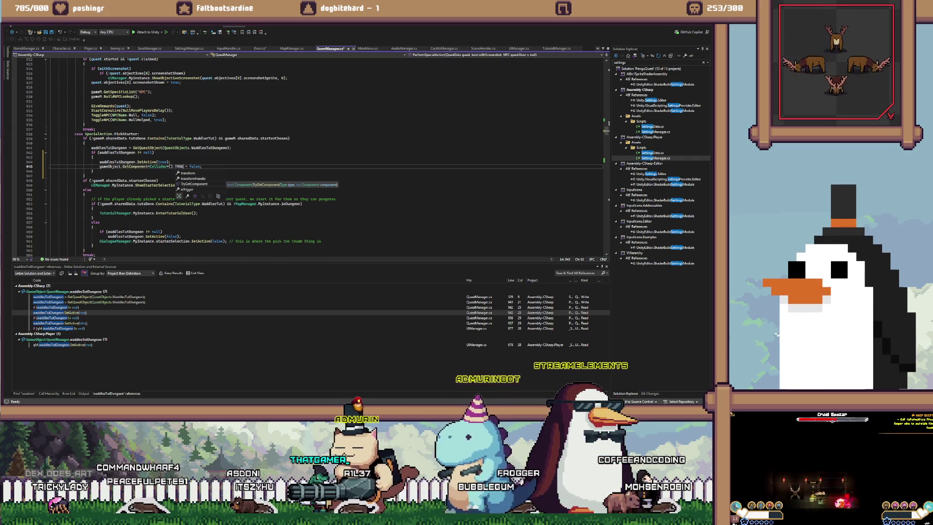
double_click(110, 166)
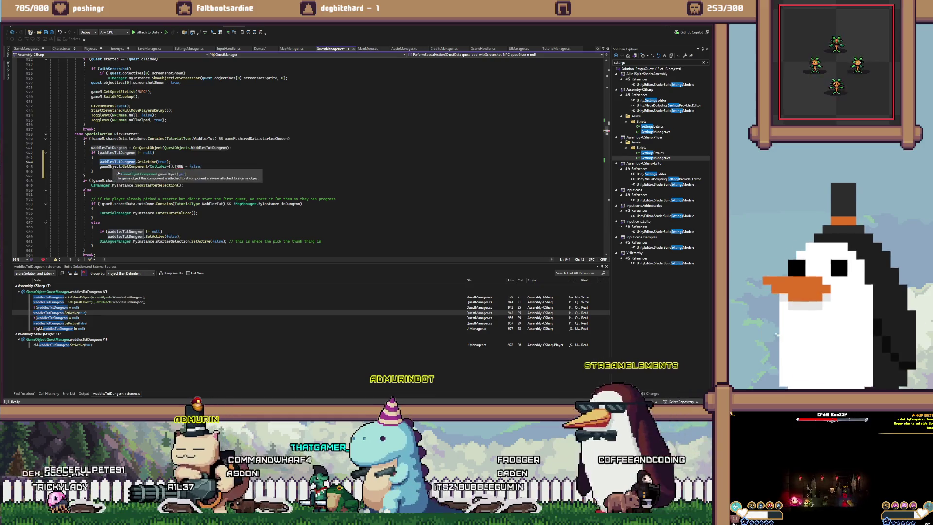
text(waddlesTutDungeon)
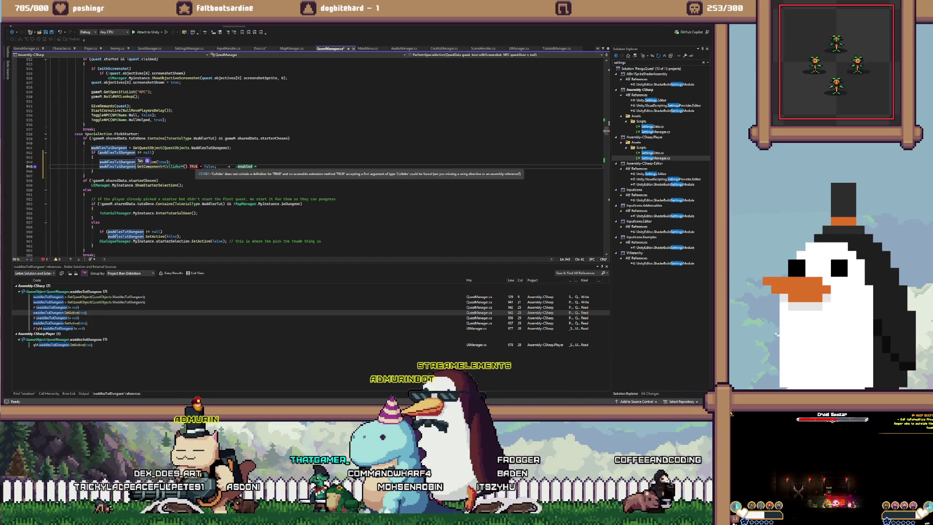
double_click(216, 166)
text(true)
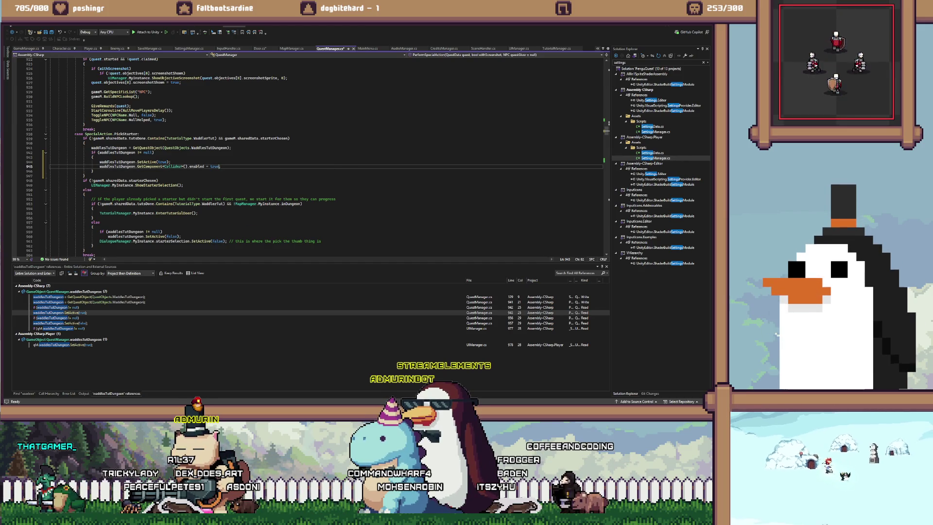
text(;;)
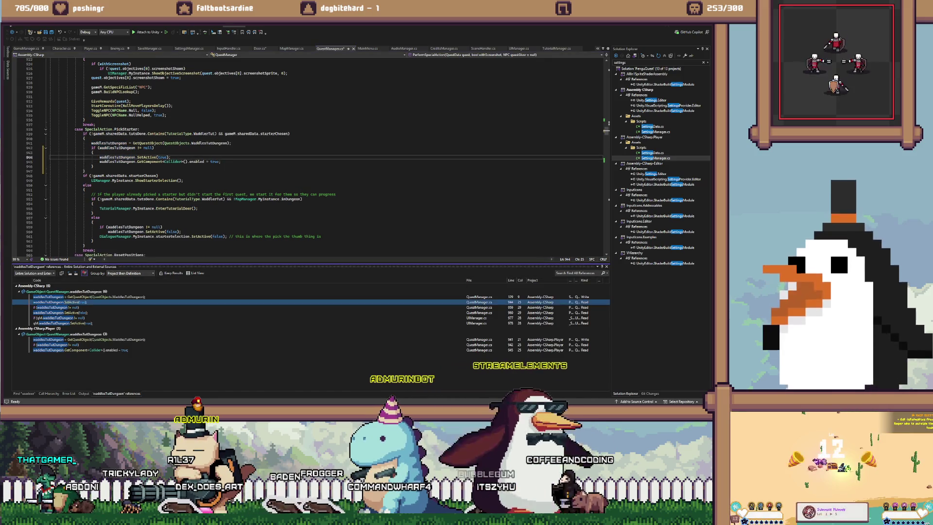
click(58, 301)
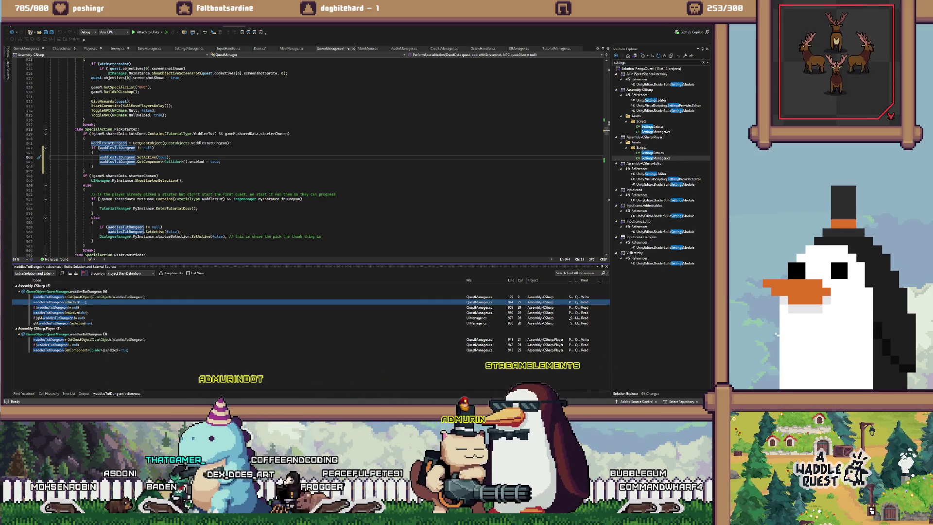
click(58, 312)
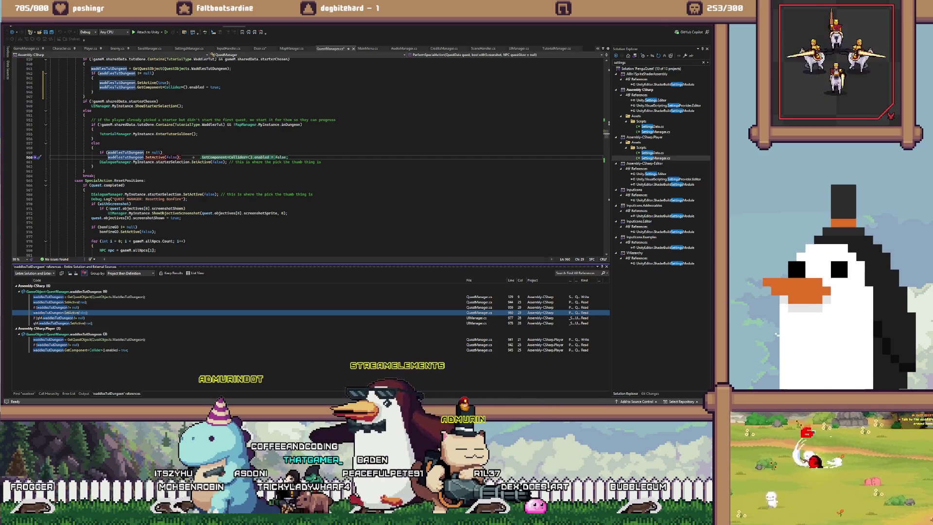
In UIManager.cs line 978, brace the null check and add qM.waddlesTutDungeon.GetComponent<Collider>().enabled = true, then save
click(63, 323)
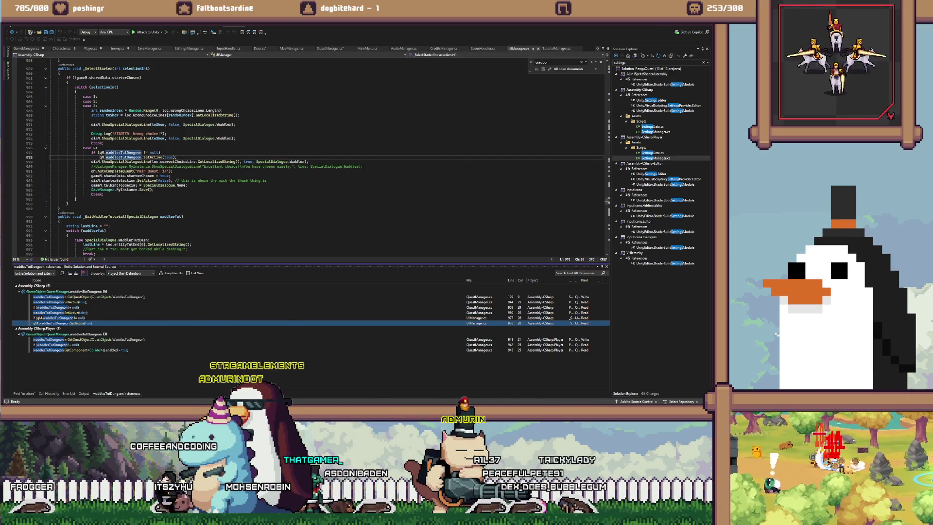
click(161, 152)
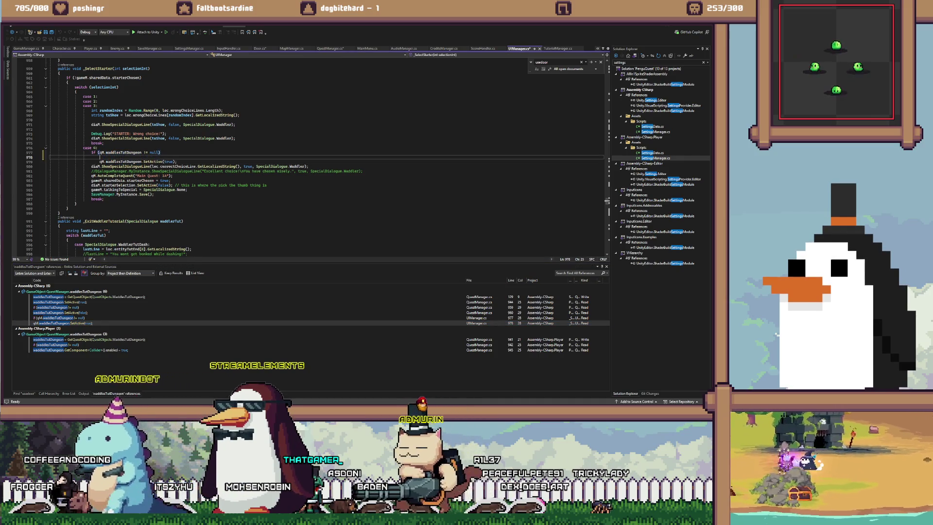
key(Return)
text({)
key(Return)
key(Tab)
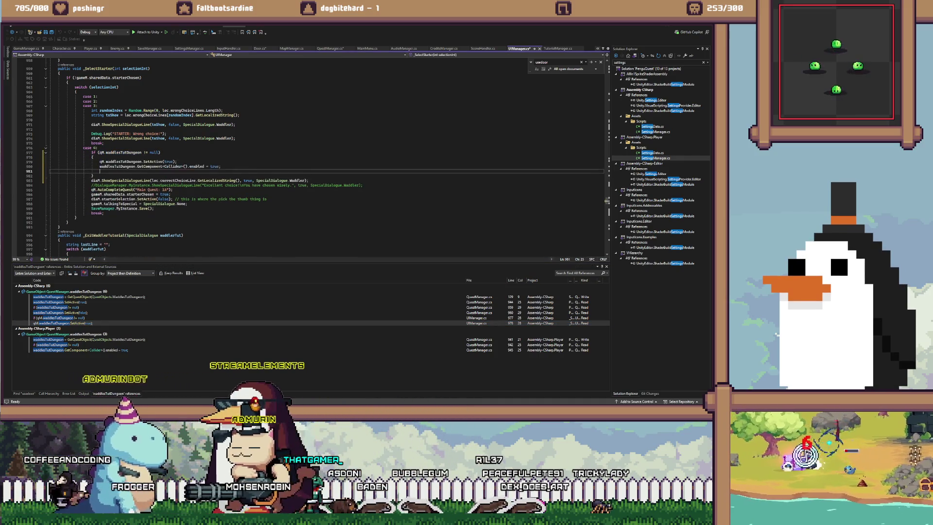
click(105, 161)
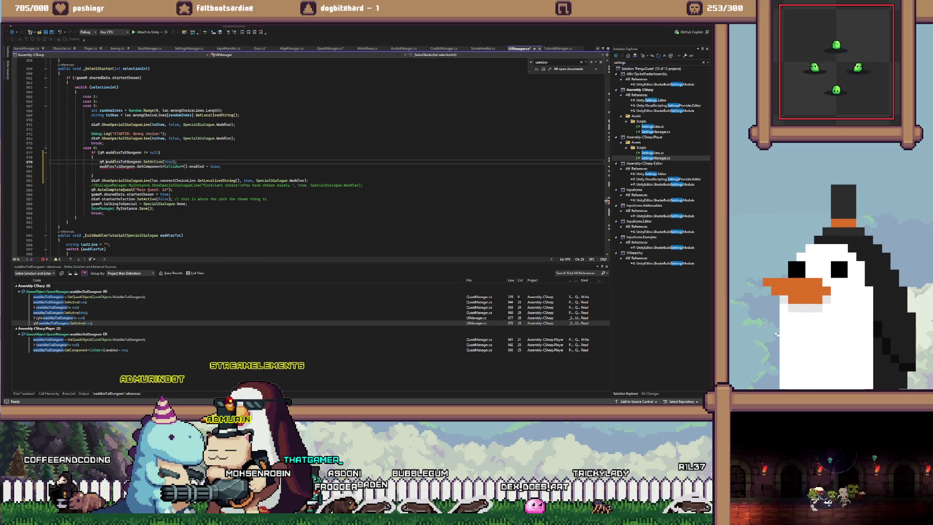
key(Down)
key(Down)
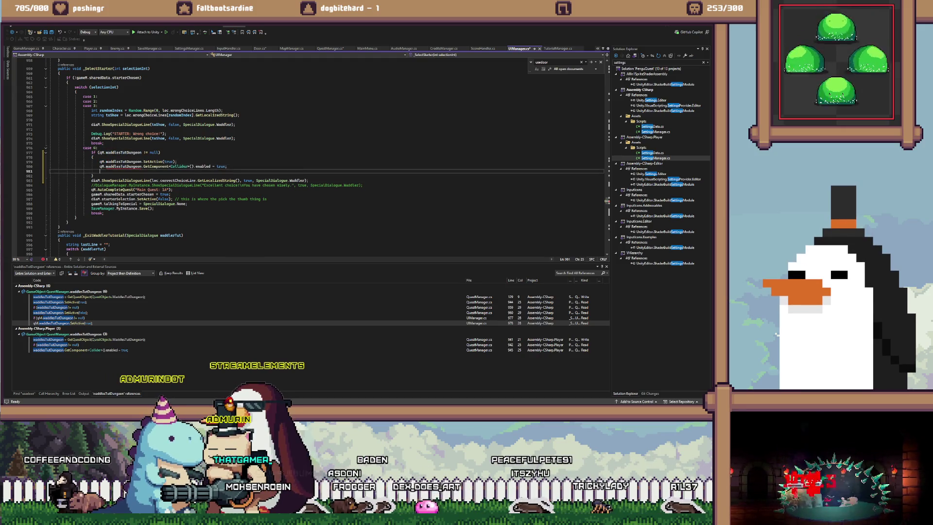
key(ctrl+shift+l)
key(Up)
key(Up)
key(Up)
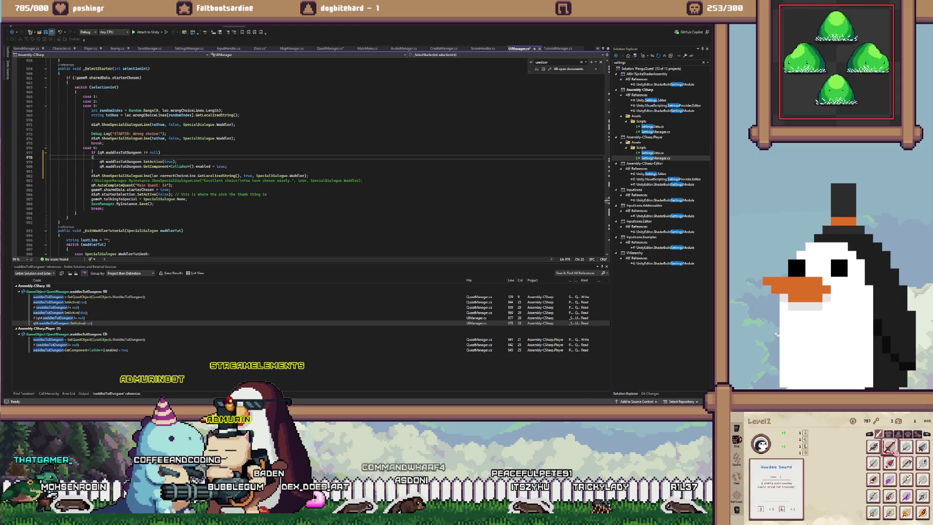
key(Up)
key(Up)
key(Up)
key(alt+Tab)
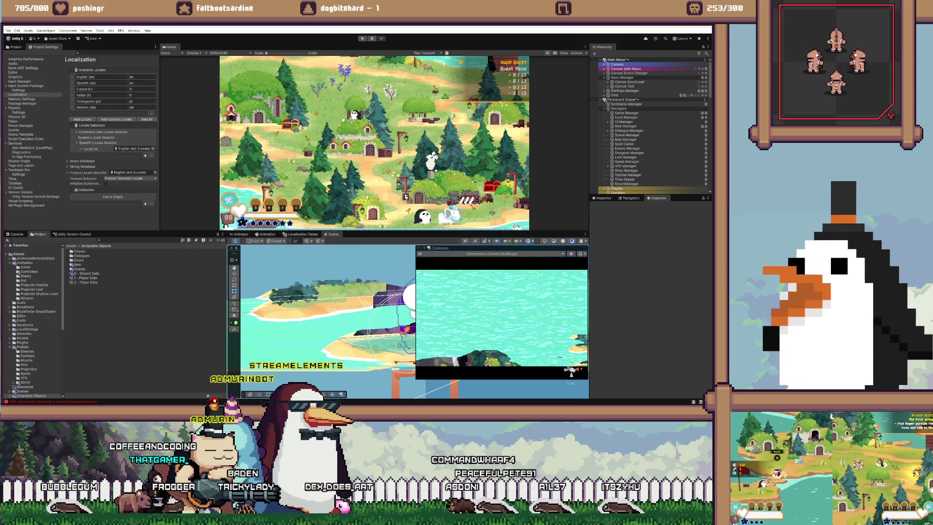
Playtest Solo as Player One, press E at the tutorial door, then select the 0 - Shared Data asset
key(ctrl+p)
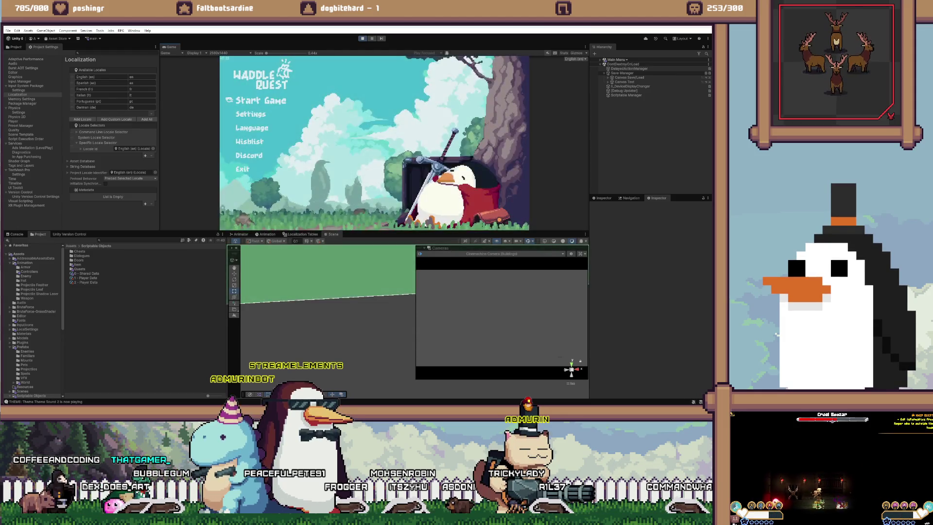
key(Return)
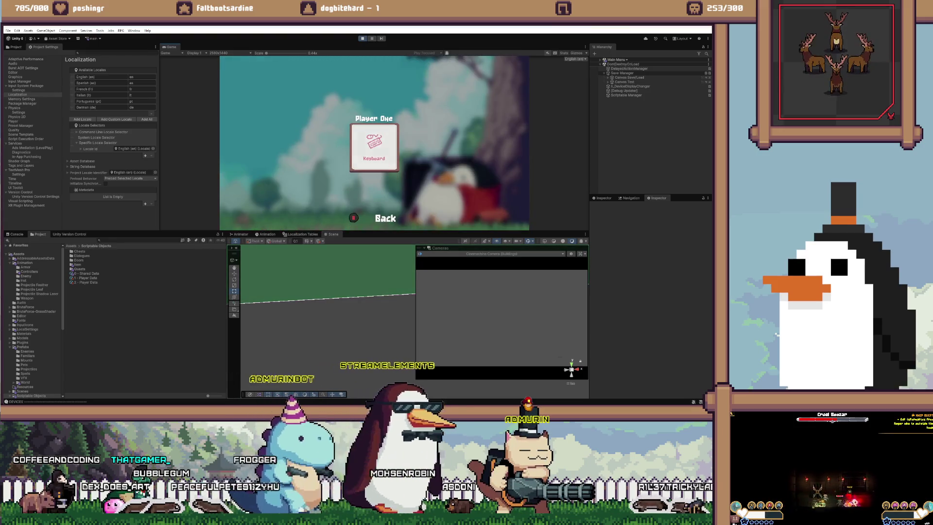
key(Return)
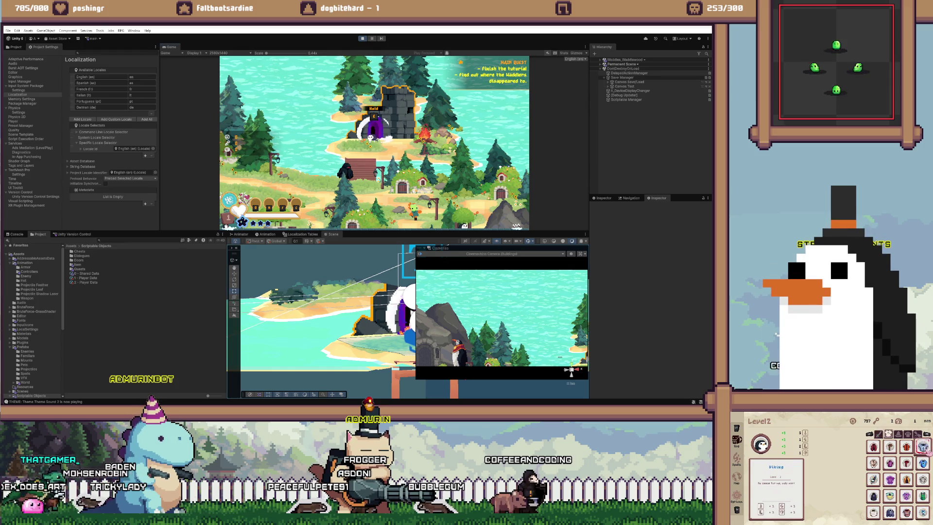
key(e)
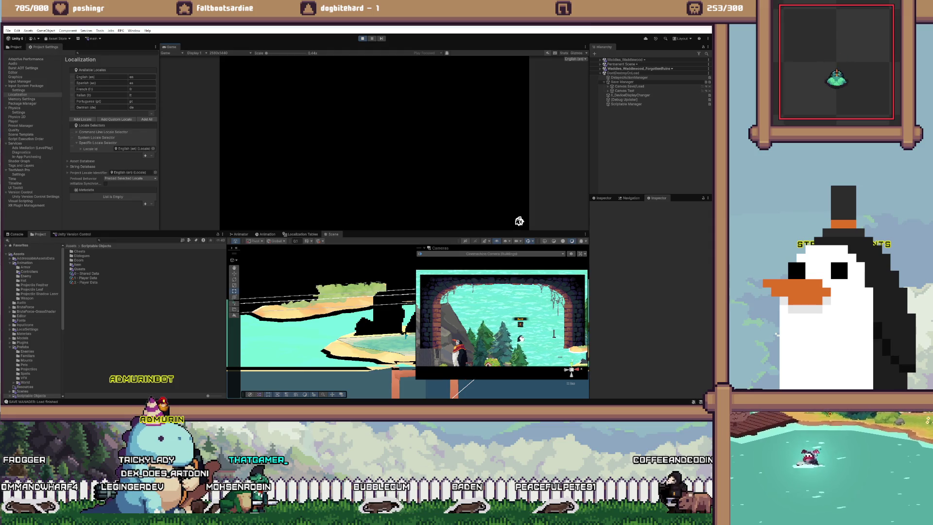
click(88, 273)
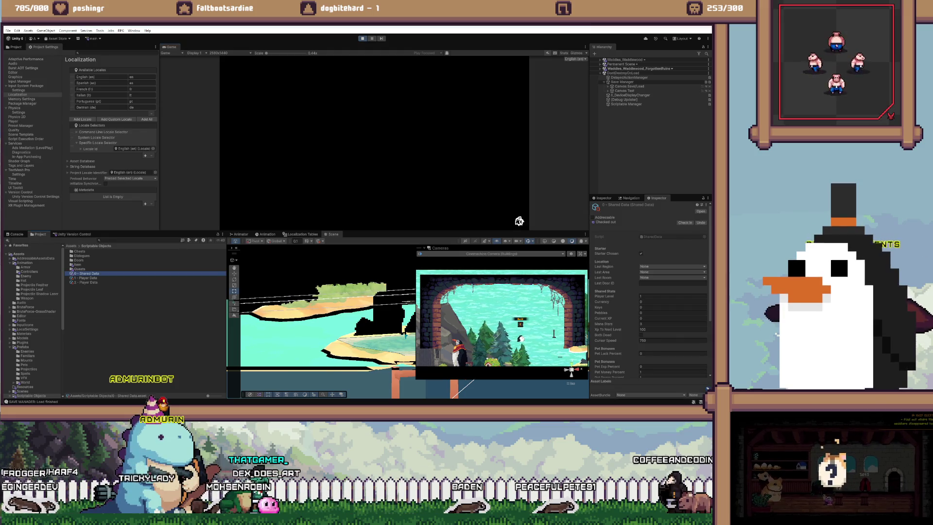
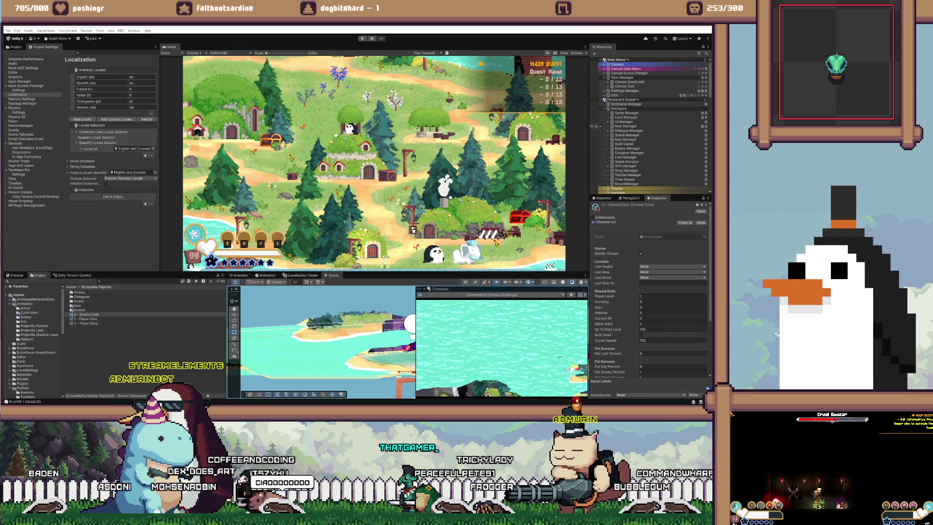
Select the Door under Dungeon (Forgotten Ruins) in the Hierarchy after checking The Nest's Door
scroll(649, 126, down, 10)
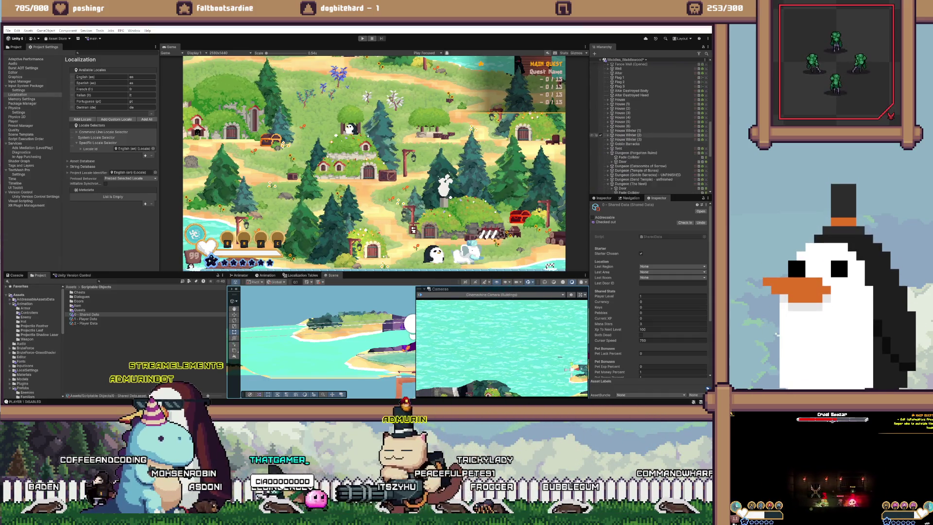
scroll(649, 126, down, 3)
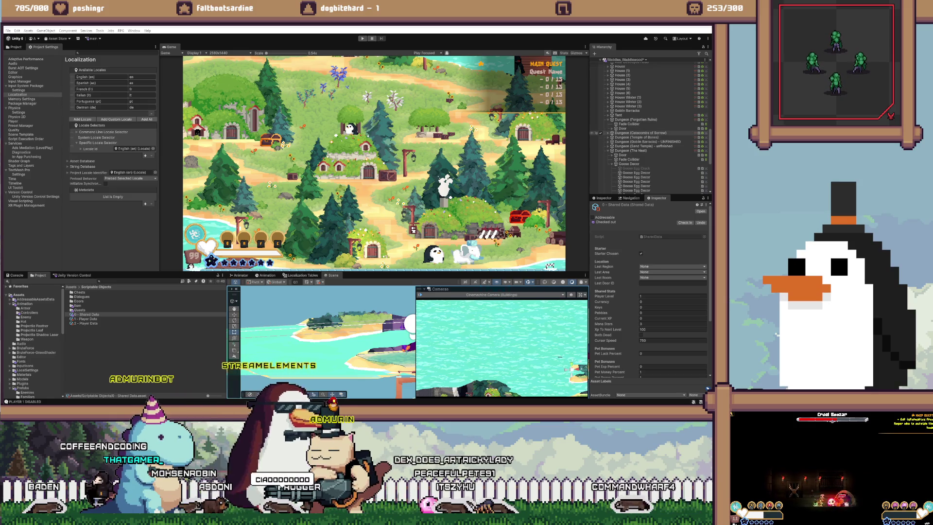
scroll(648, 126, down, 2)
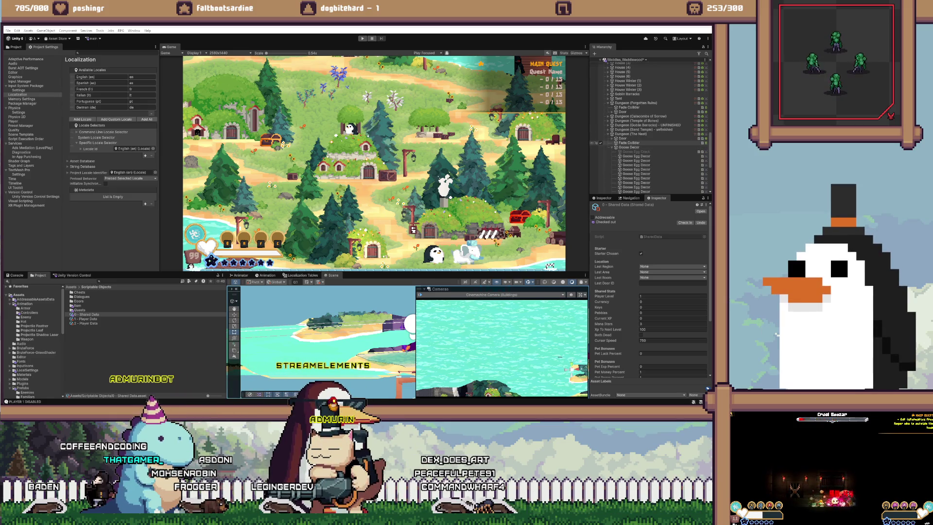
click(622, 138)
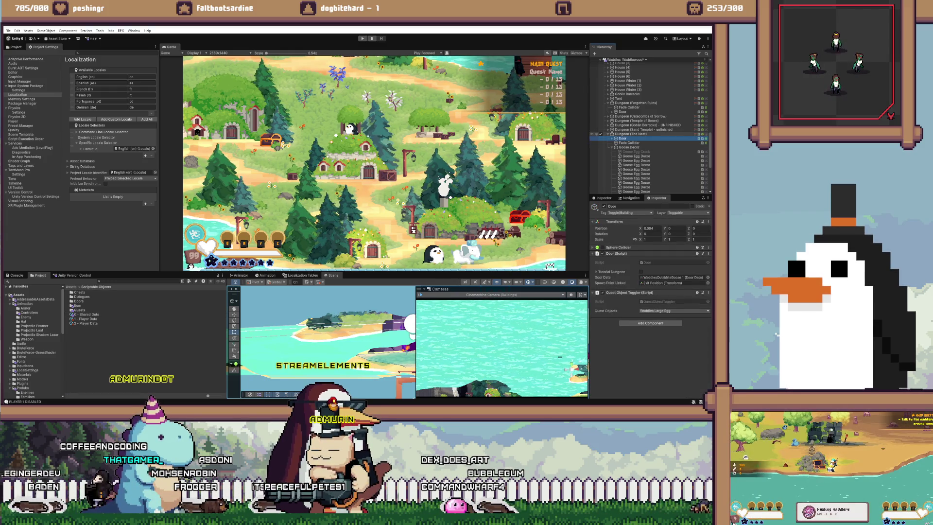
click(608, 134)
click(623, 111)
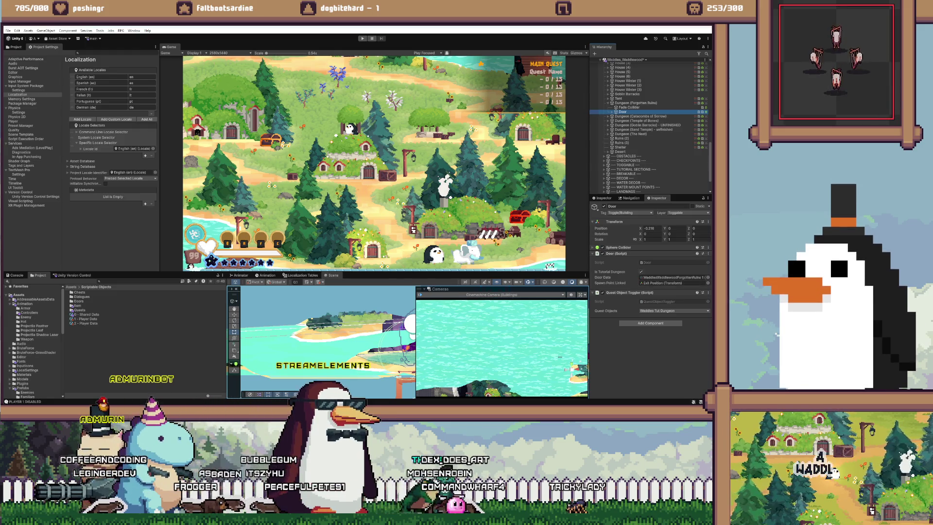
key(alt+Tab)
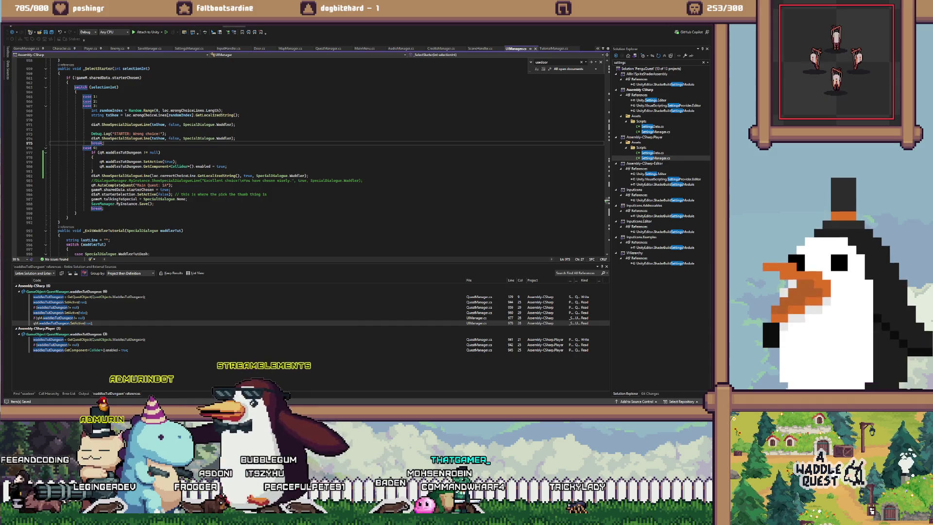
Cut and restore the tutorial comment line, then bring up Door.cs
scroll(311, 156, up, 20)
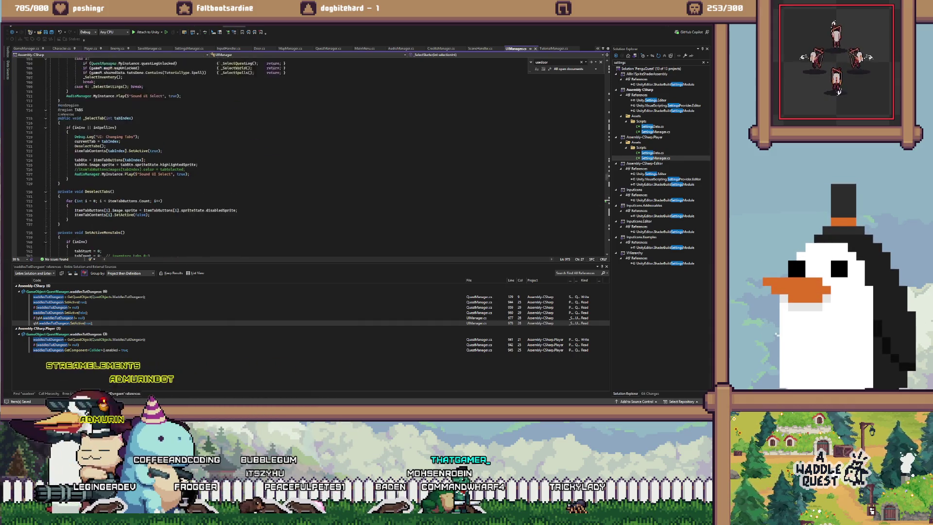
scroll(311, 156, down, 20)
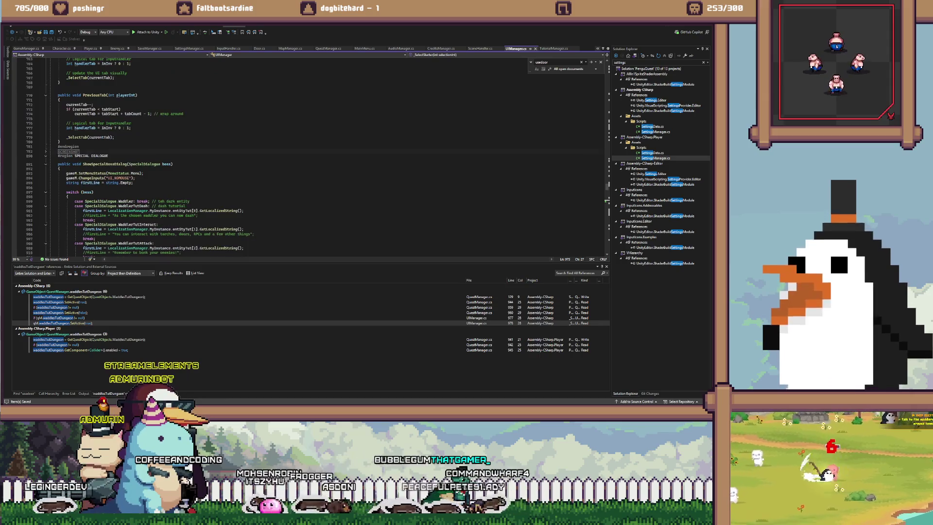
scroll(311, 156, down, 5)
click(194, 146)
key(ctrl+x)
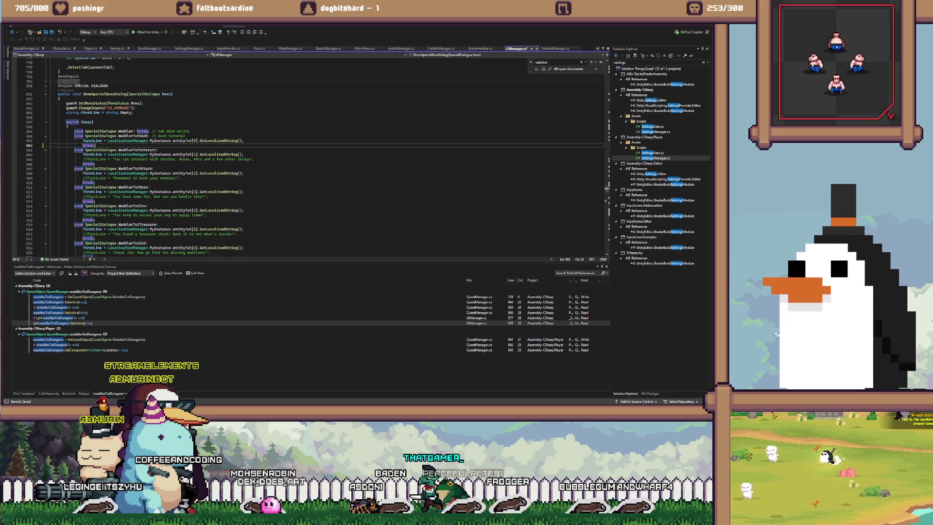
key(ctrl+z)
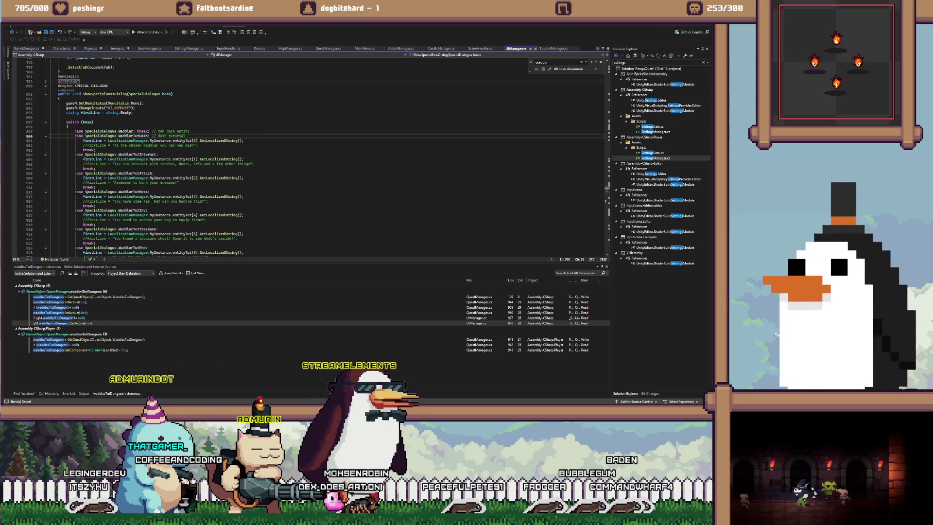
click(553, 48)
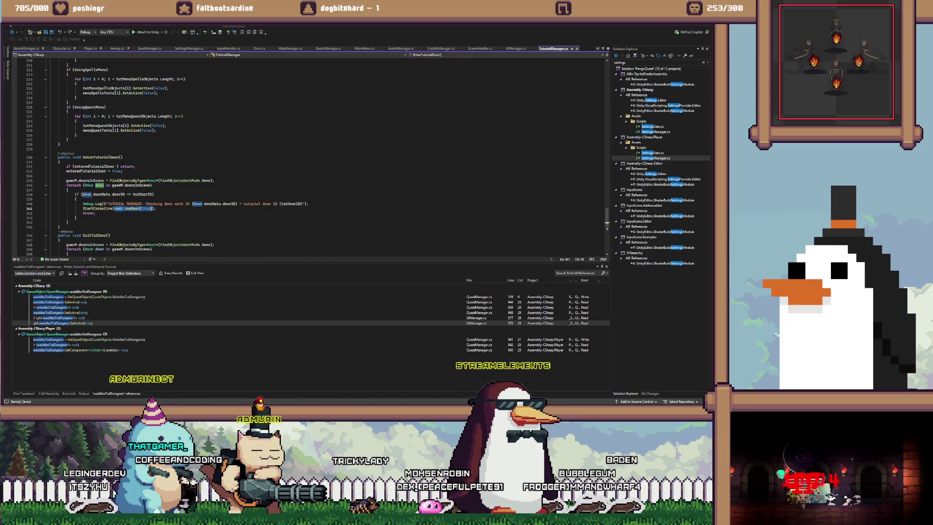
click(259, 48)
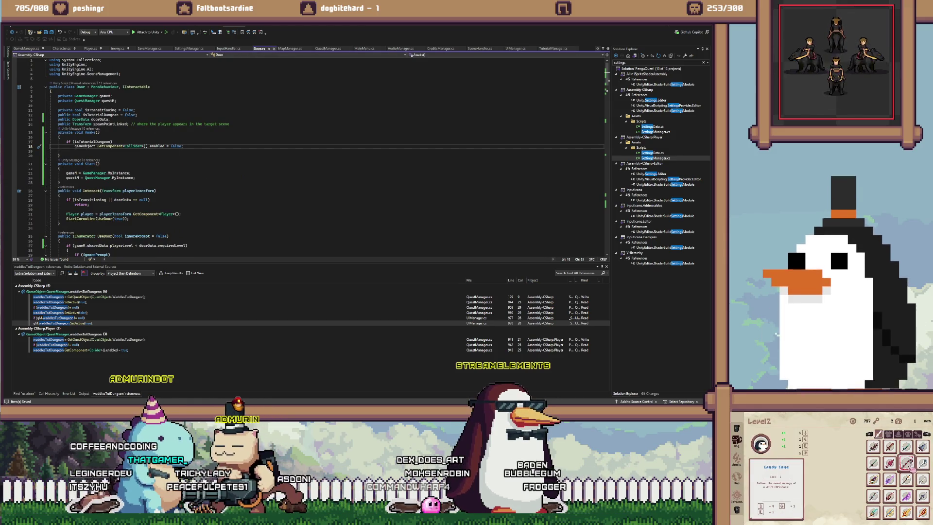
Delete the isTutorialDungeon field and the Awake() method from Door.cs
click(110, 114)
key(ctrl+x)
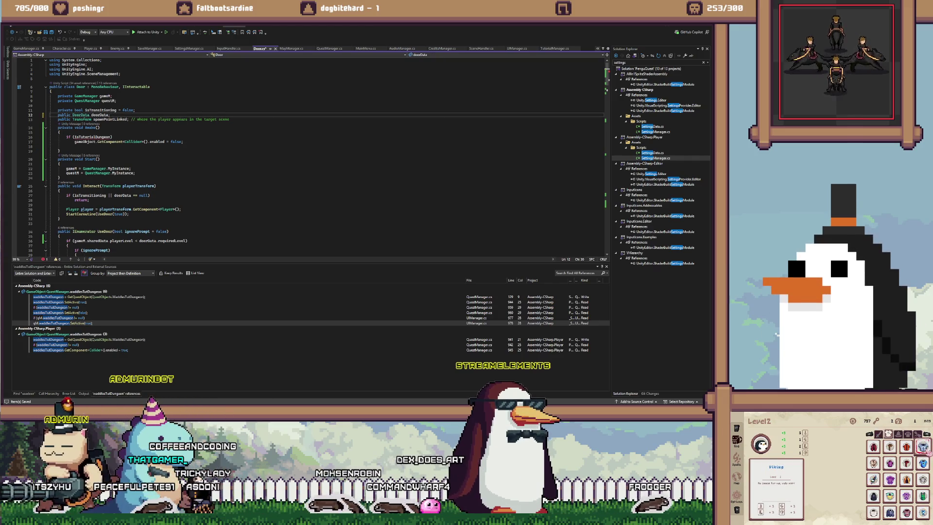
key(Down)
key(Down)
key(Down)
key(Down)
key(Down)
key(shift+Up)
key(shift+Up)
key(shift+Up)
key(Delete)
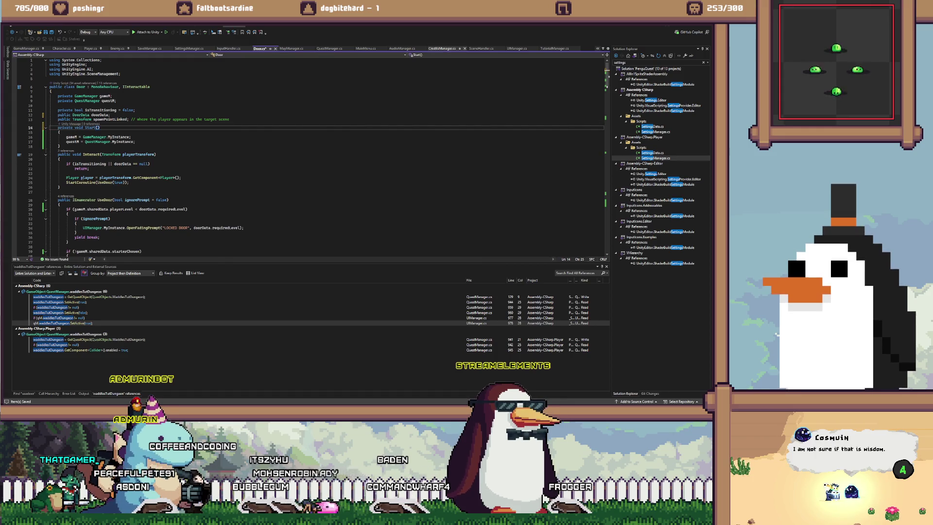
key(ctrl+Tab)
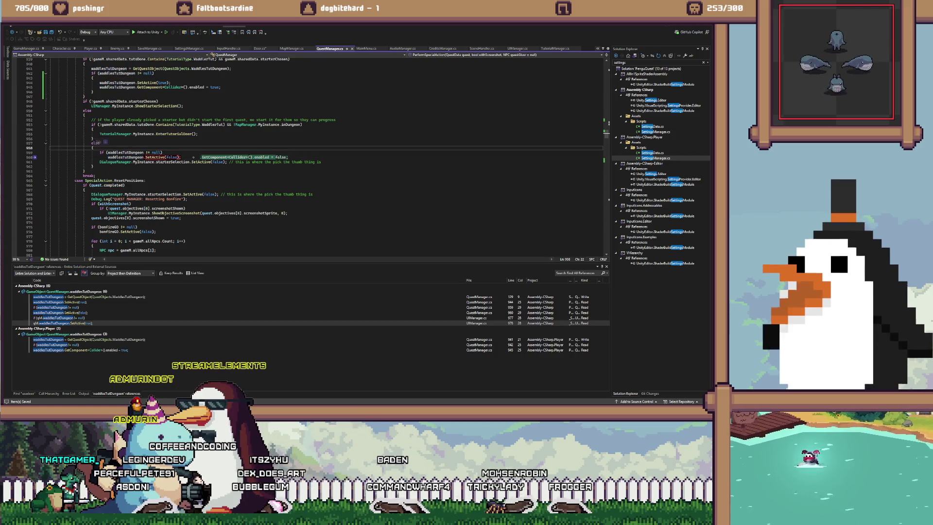
Undo the Collider and brace edits, then comment out the tutorial dungeon activation lines 939–944
key(ctrl+z)
key(ctrl+z)
key(ctrl+z)
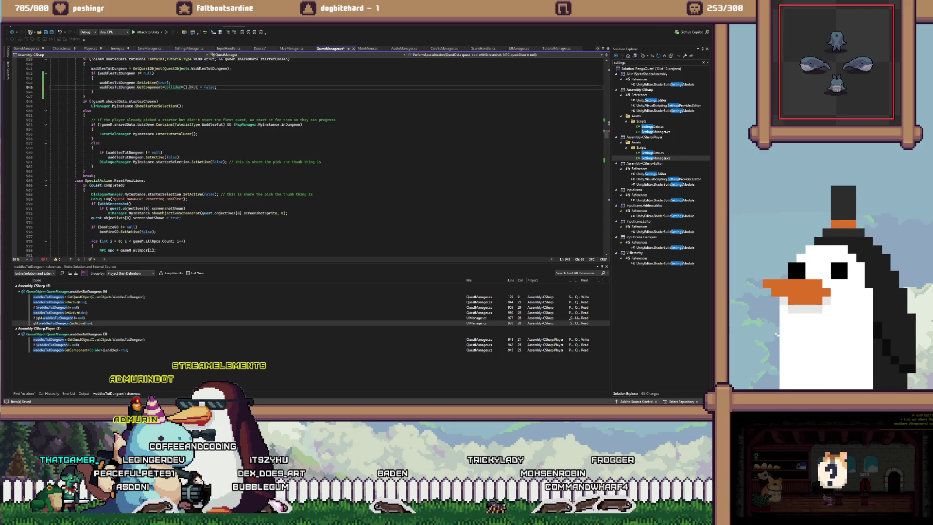
key(ctrl+z)
key(ctrl+z)
key(ctrl+z)
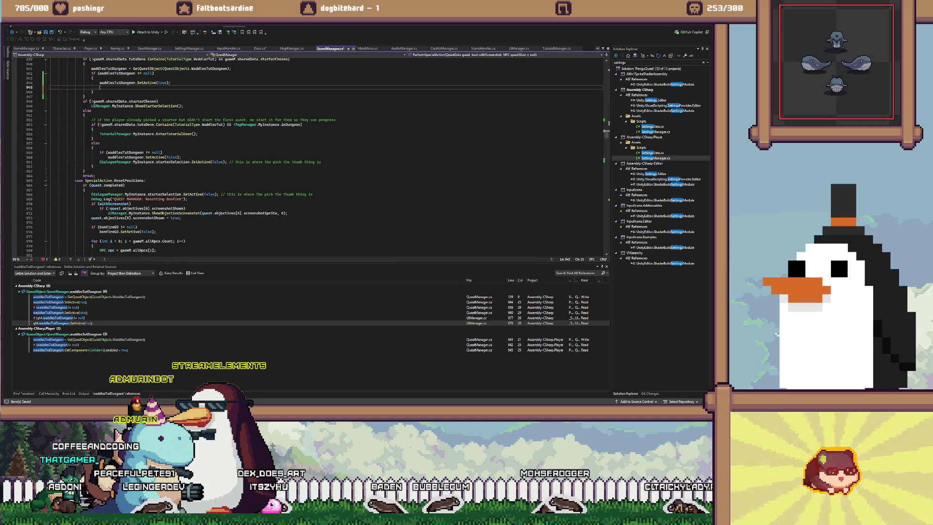
key(ctrl+z)
key(ctrl+z)
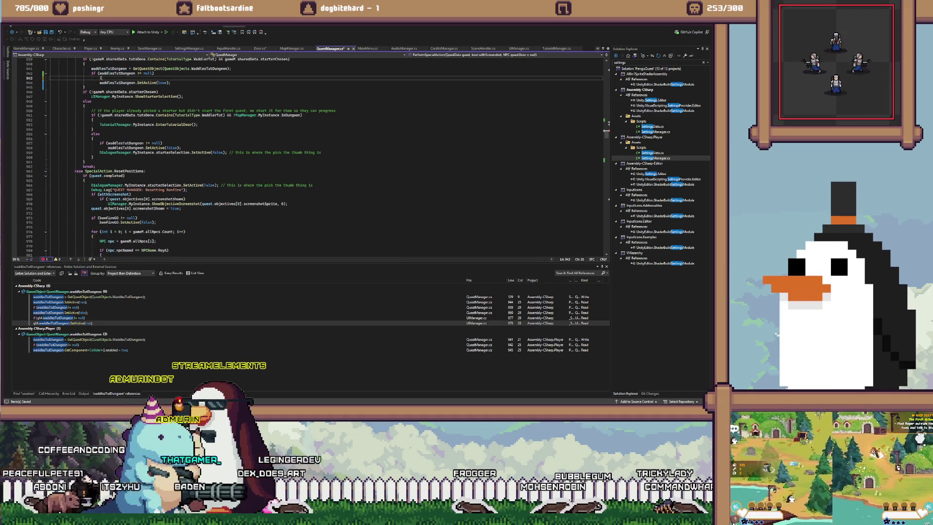
key(ctrl+z)
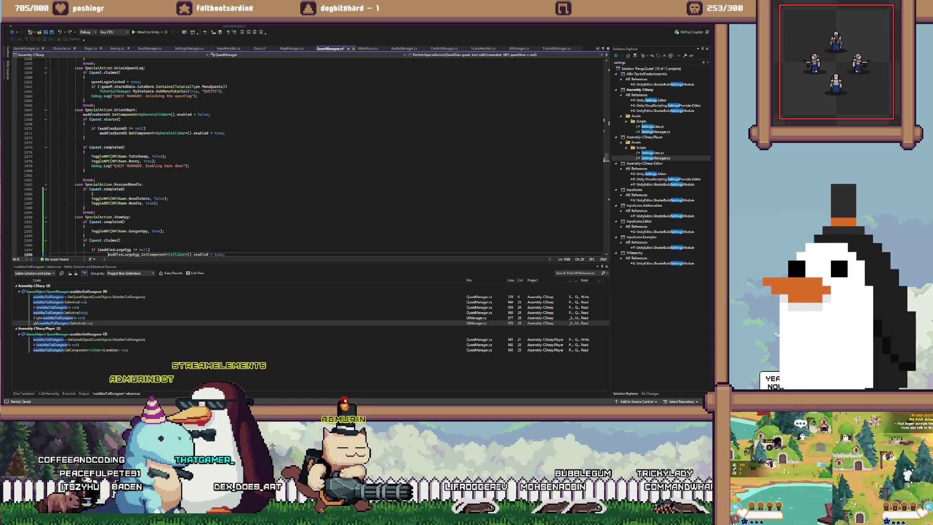
key(ctrl+z)
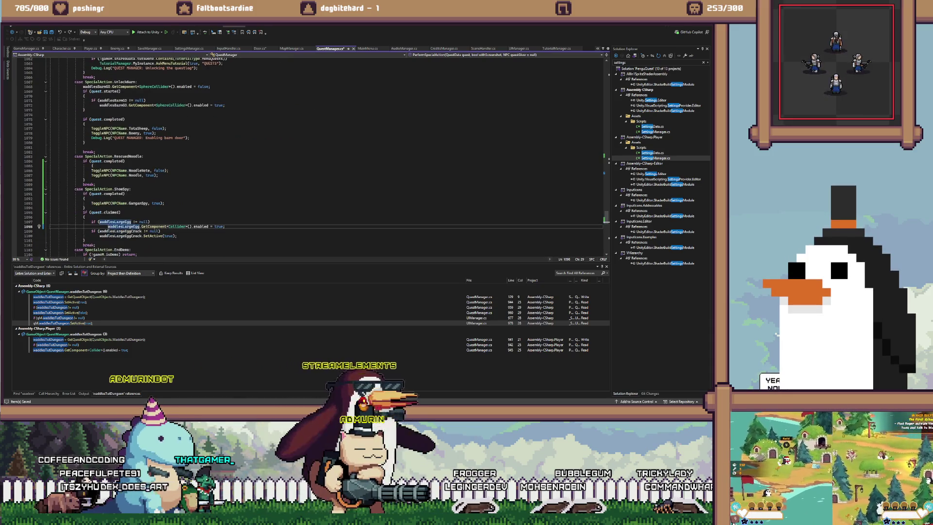
key(ctrl+z)
key(ctrl+z)
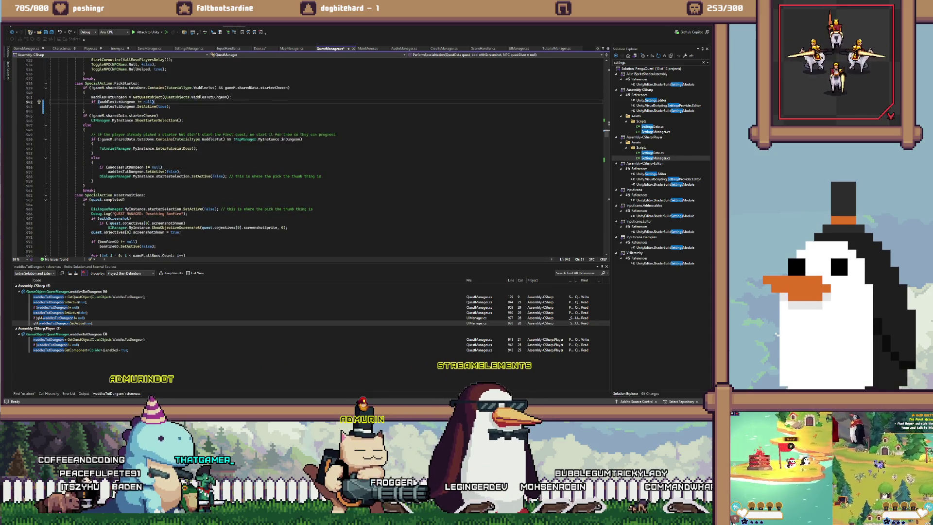
key(ctrl+z)
key(ctrl+z)
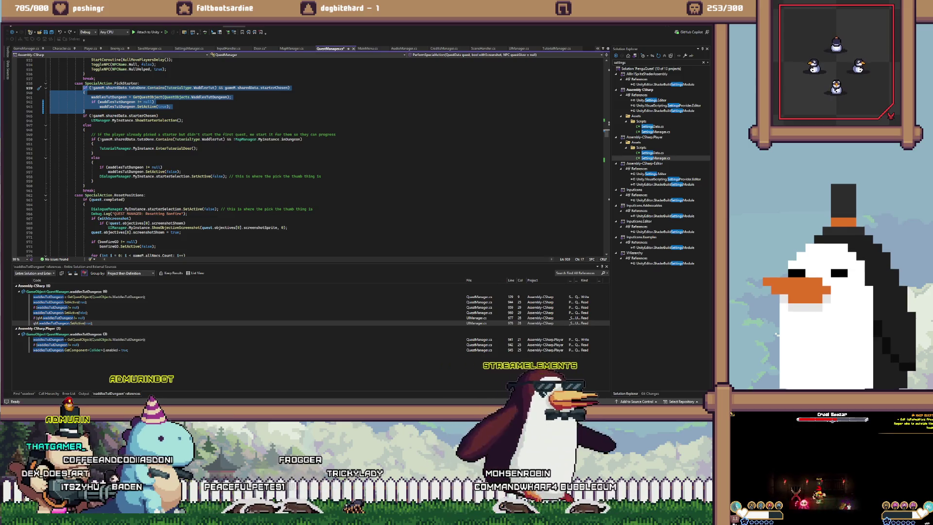
key(ctrl+k)
key(ctrl+c)
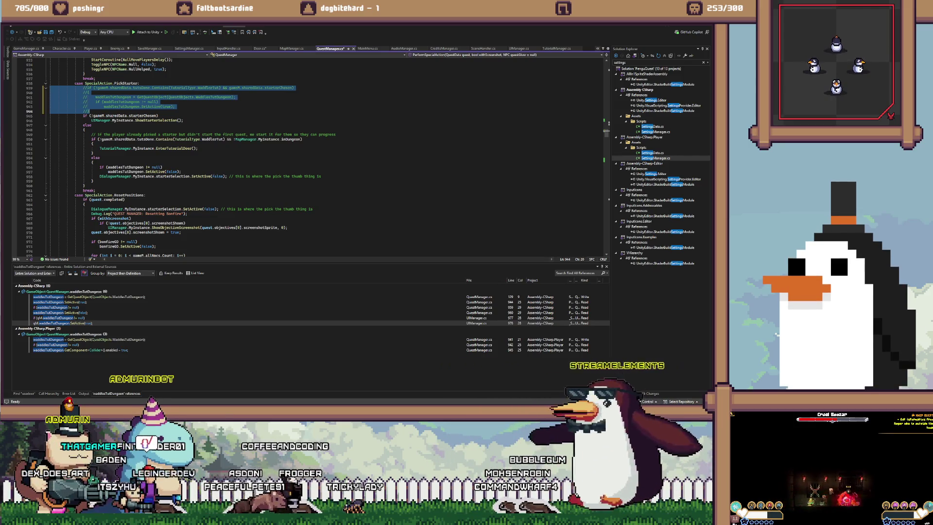
Comment out the else-branch tutorial dungeon deactivation lines 956–957 and save QuestManager.cs
mouse_move(162, 167)
mouse_down()
mouse_move(58, 167)
mouse_move(182, 172)
mouse_up()
click(102, 167)
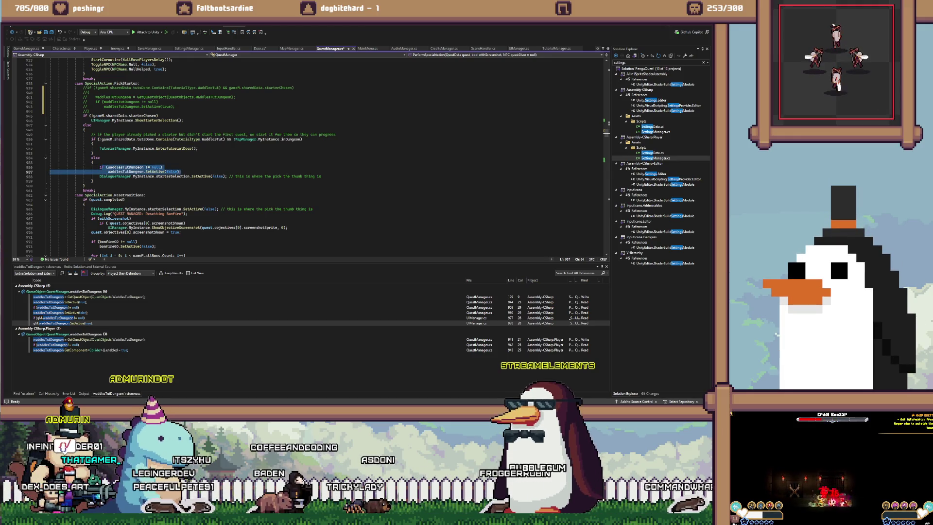
key(ctrl+c)
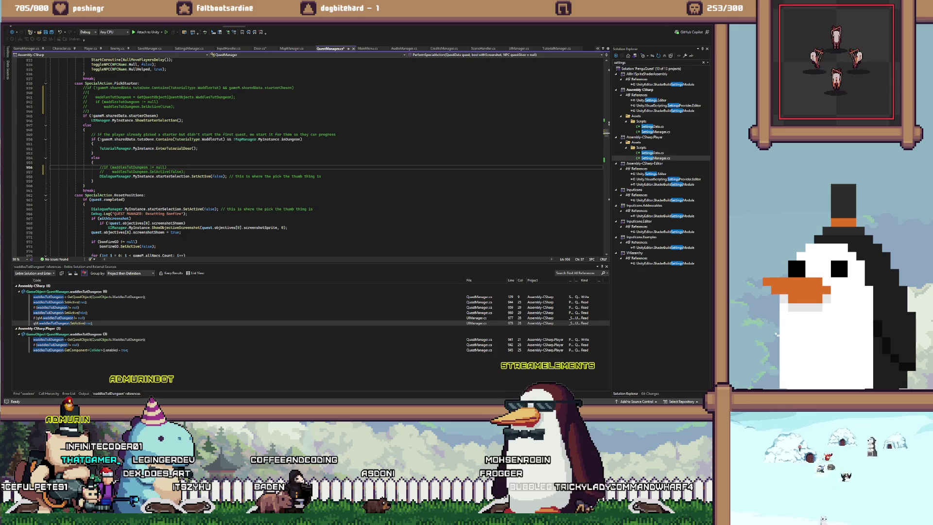
key(ctrl+s)
click(99, 157)
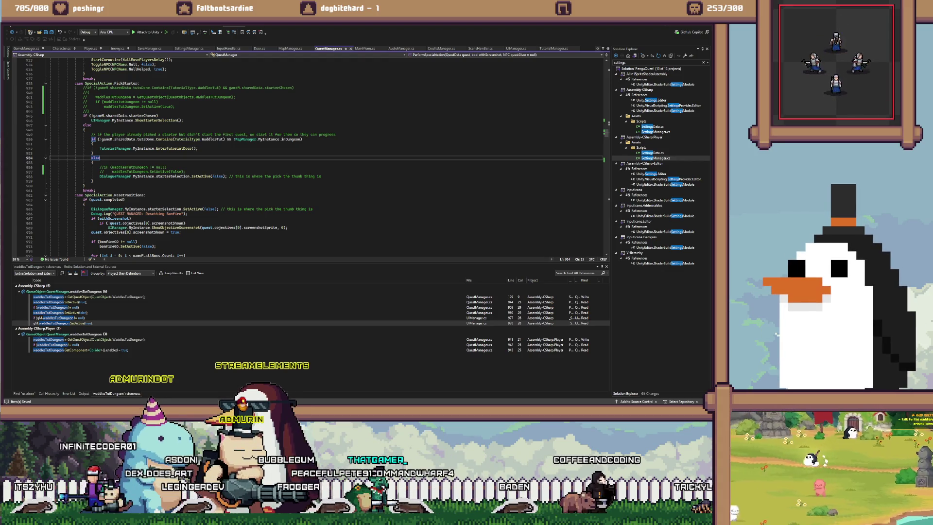
click(264, 382)
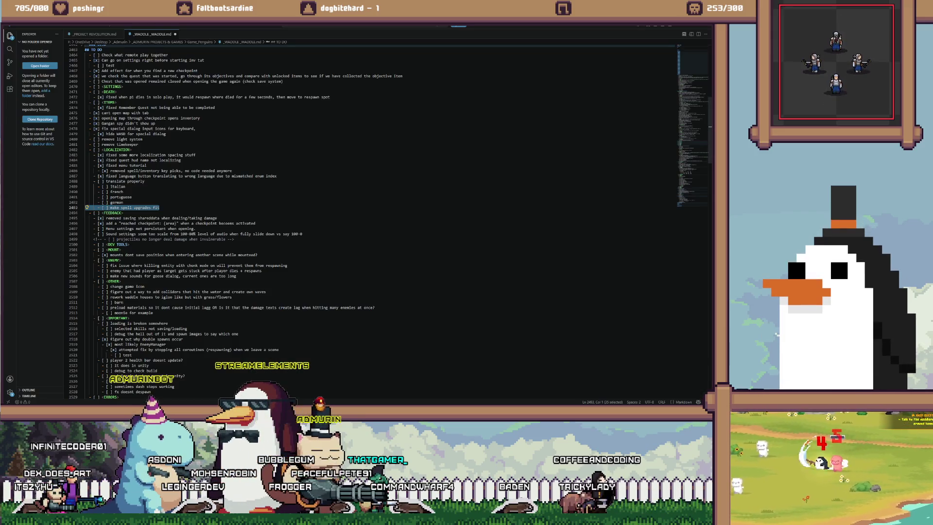
Under ERRORS, add 'tutorial door is broken' with sub-notes 'activated in inspector' and 'if door is disabled, it breaks'
click(131, 197)
scroll(131, 197, up, 5)
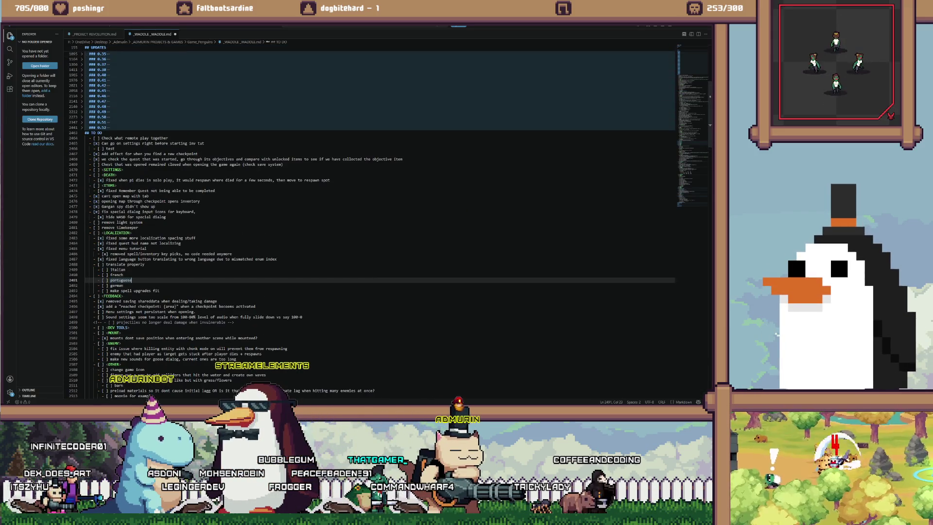
scroll(371, 223, down, 10)
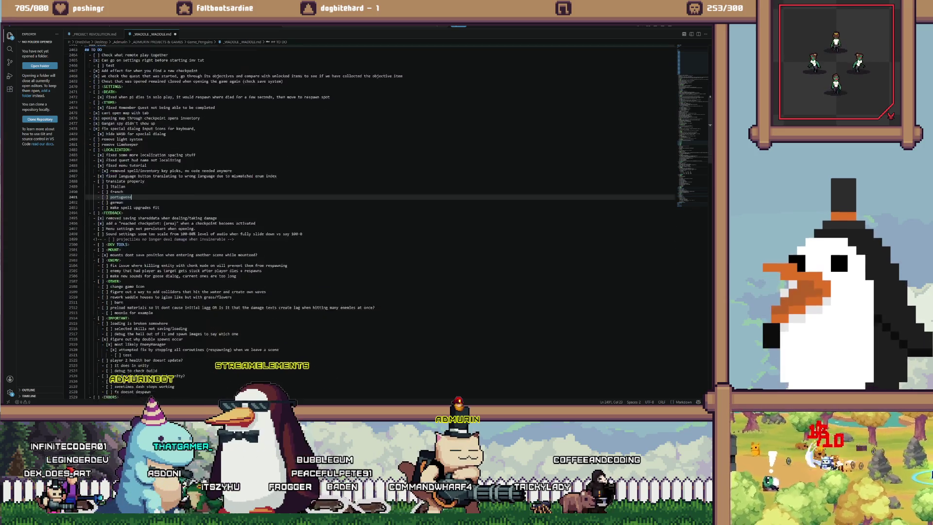
click(119, 327)
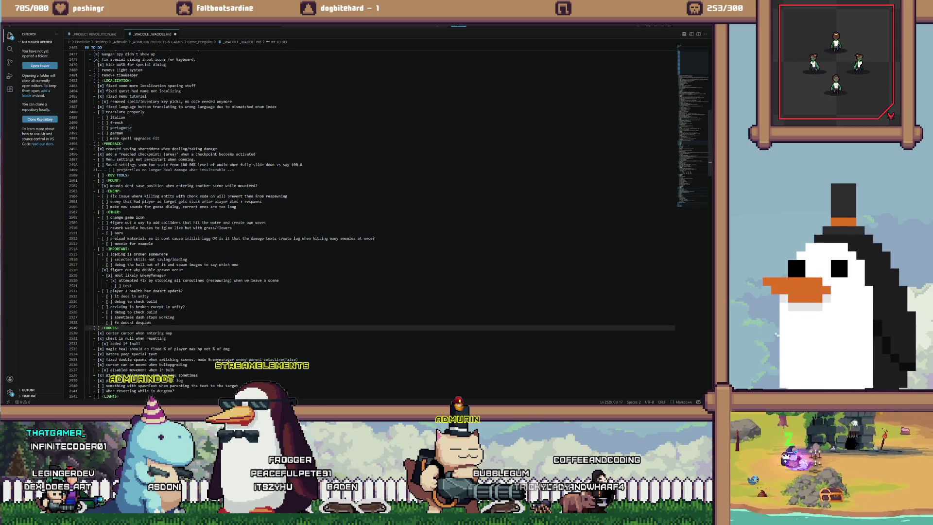
key(Return)
key(Tab)
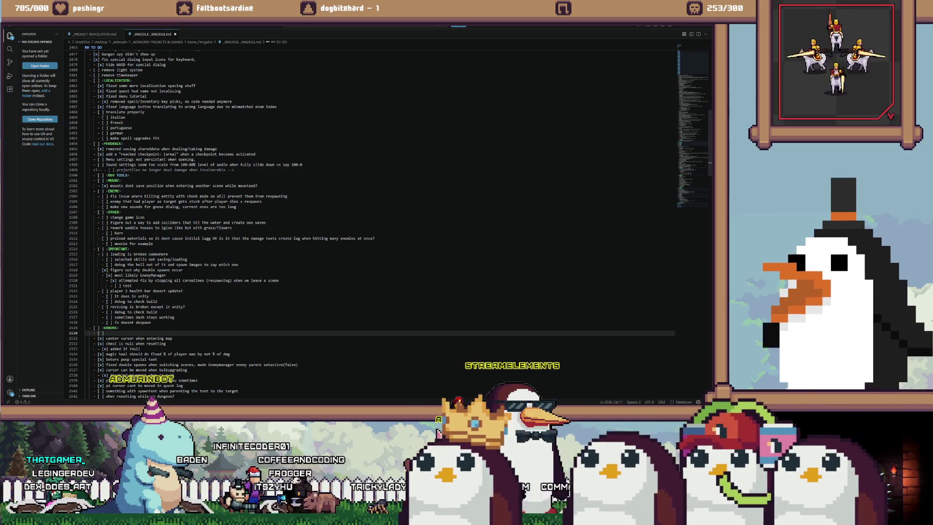
text(sutorialdoor is broken)
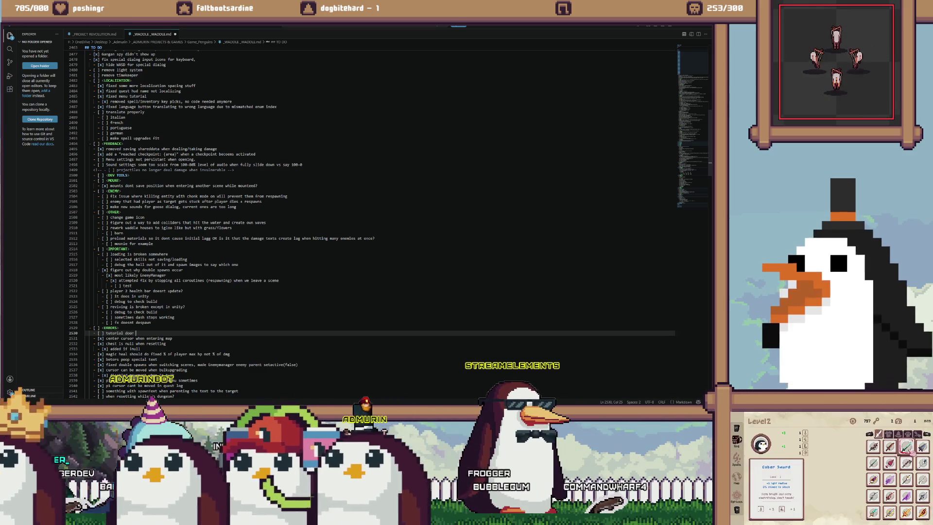
key(Return)
key(Tab)
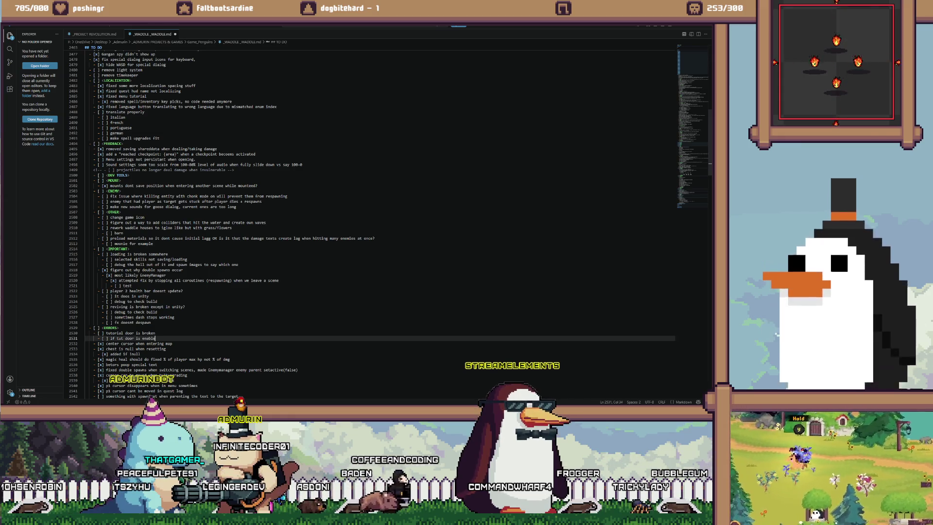
key(BackSpace)
key(BackSpace)
key(BackSpace)
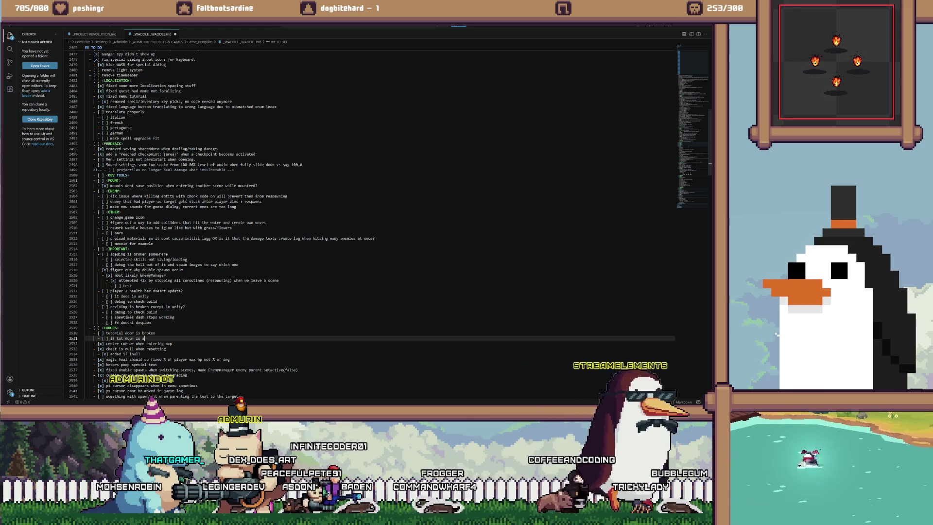
text(activated i)
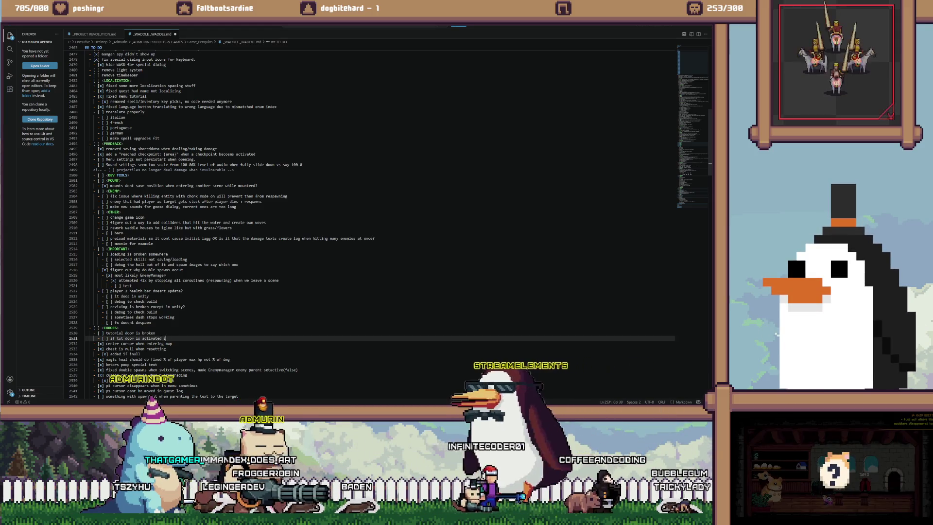
text(n inspector by default, all is well)
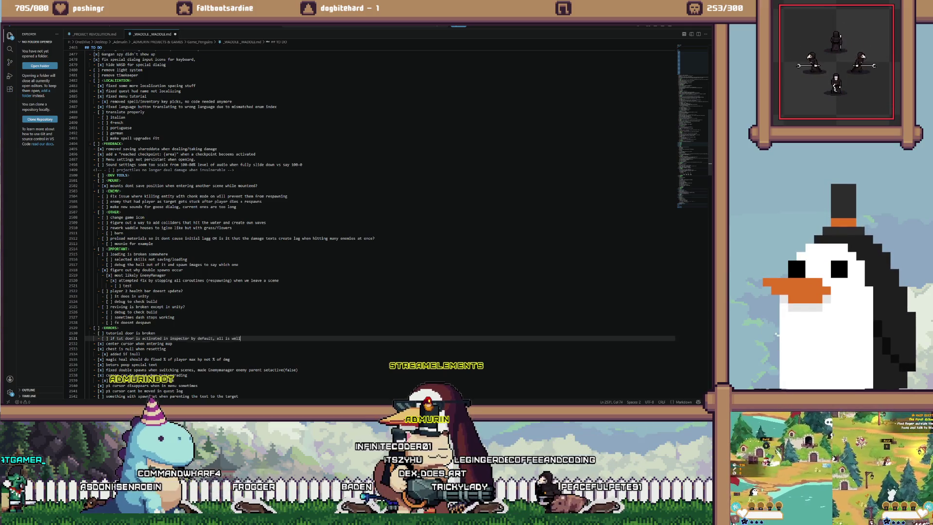
key(Return)
text(if)
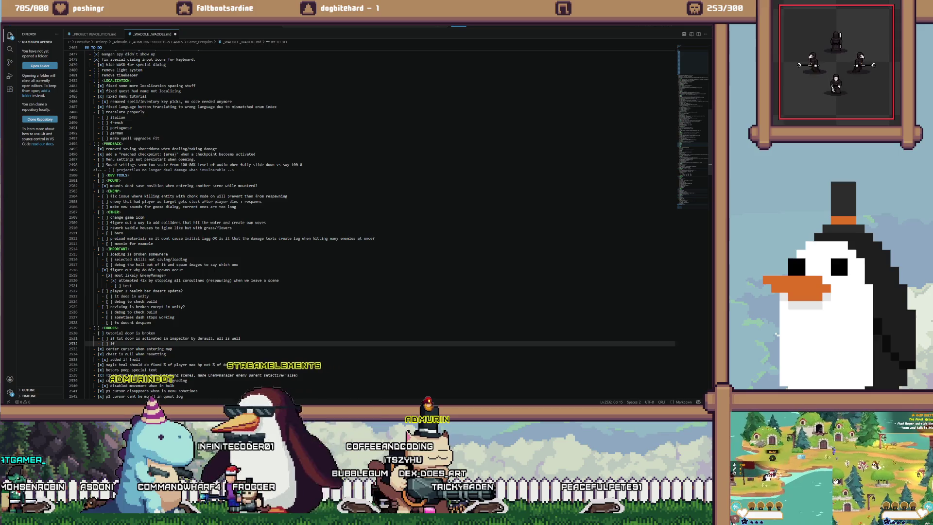
text(door is)
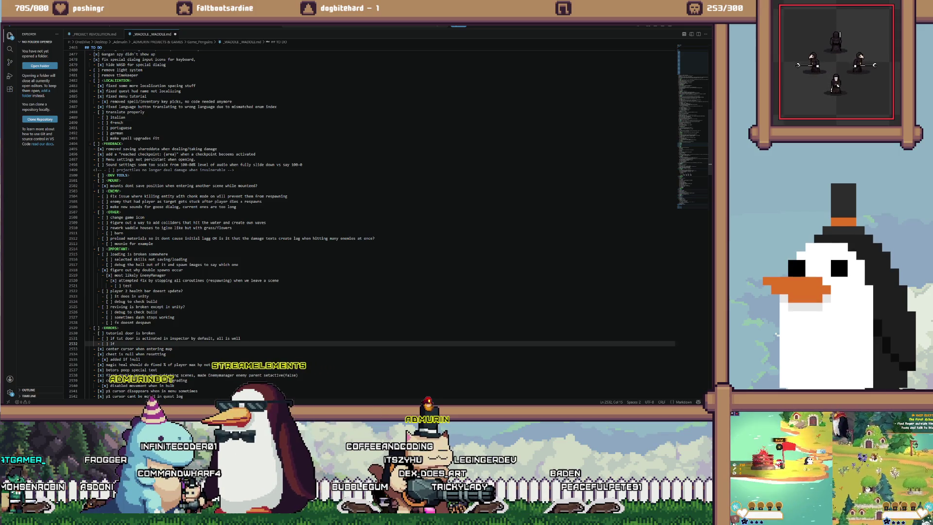
text( disabled, it breaks f)
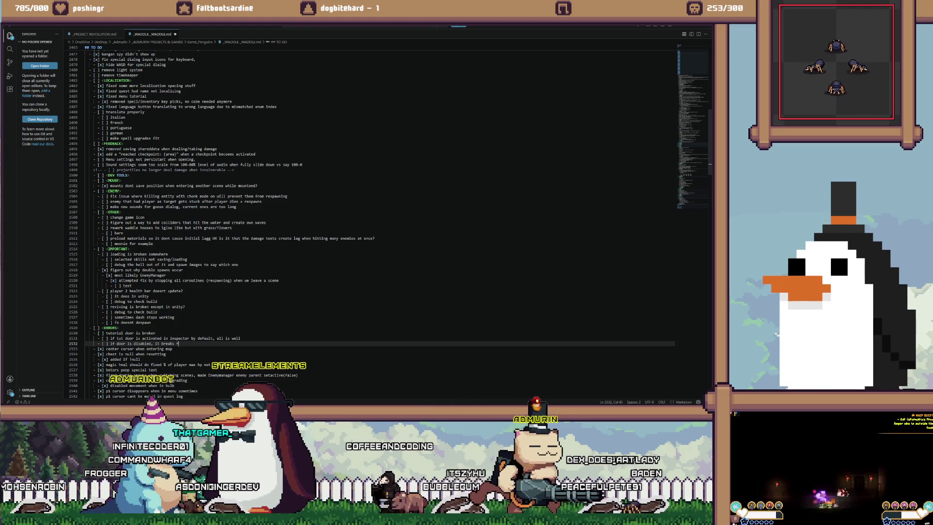
text(or some reason)
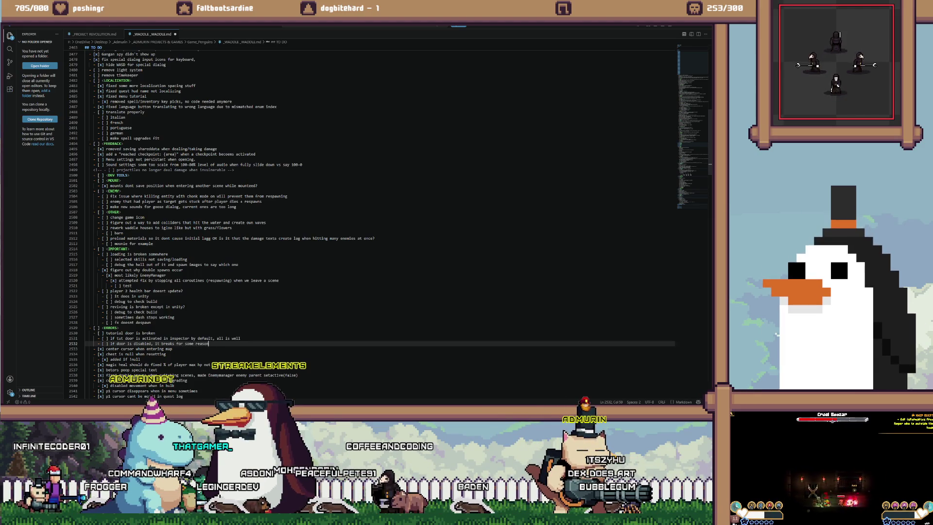
Adjust the formatting of the new tutorial door notes and check the QuestManager code in Visual Studio
key(alt+c)
key(Up)
key(Up)
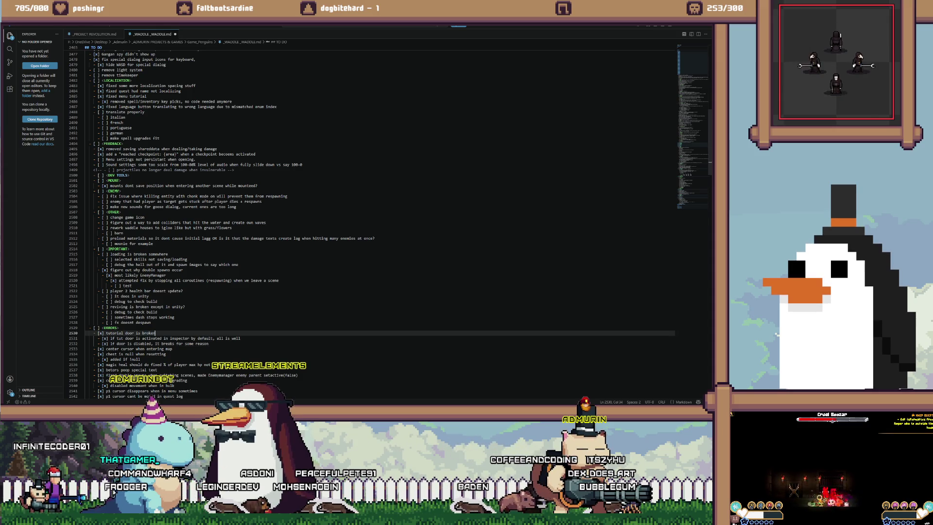
key(shift+Down)
key(shift+Down)
key(alt+c)
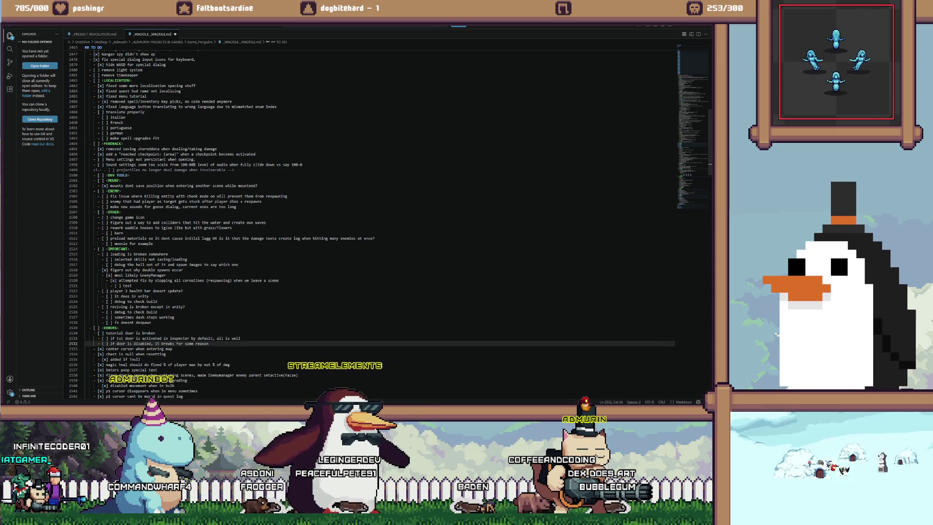
drag(209, 344, 110, 328)
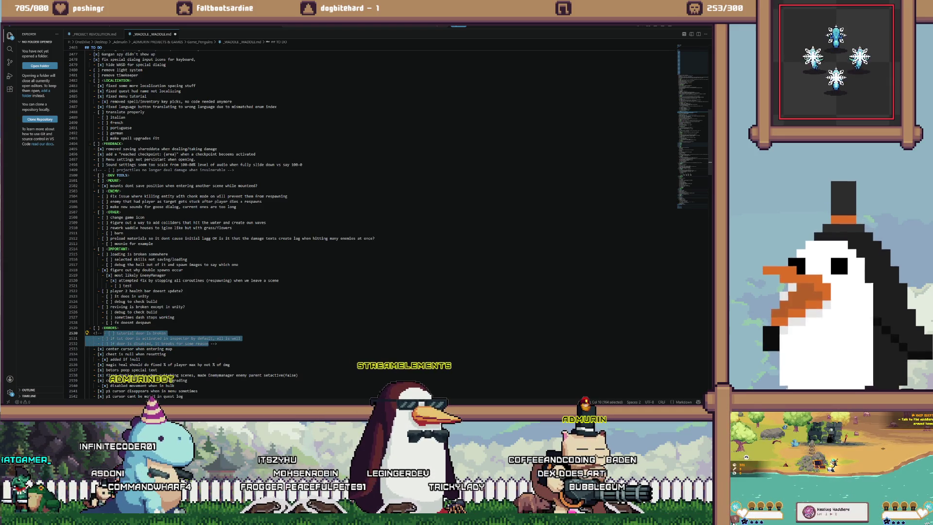
click(236, 339)
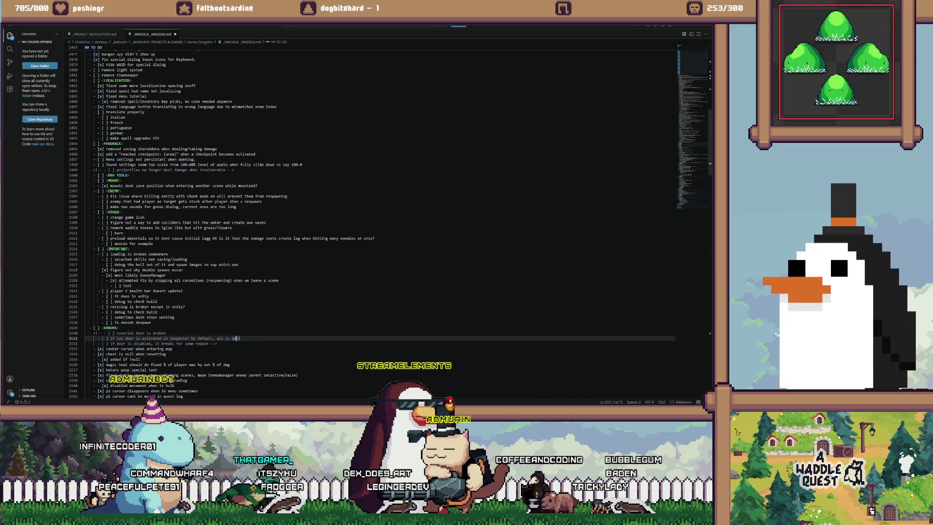
click(154, 243)
key(alt+Tab)
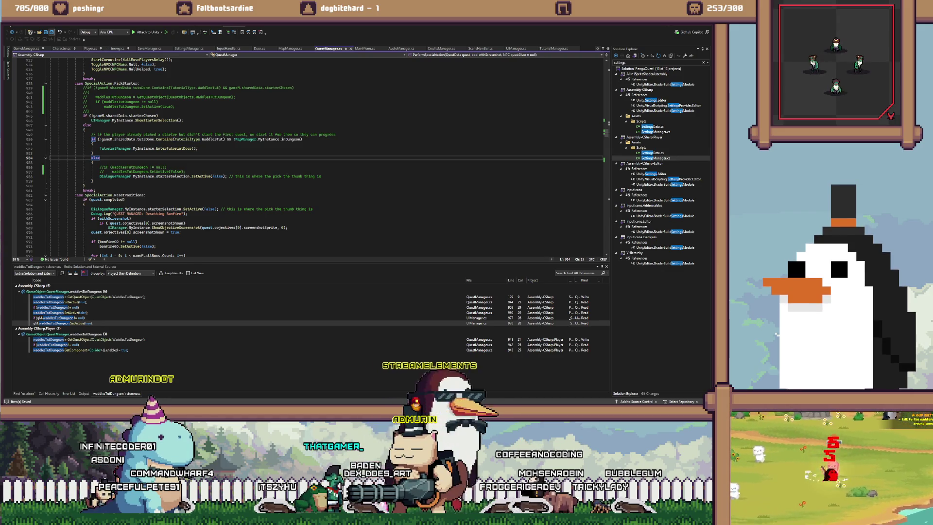
key(alt+Tab)
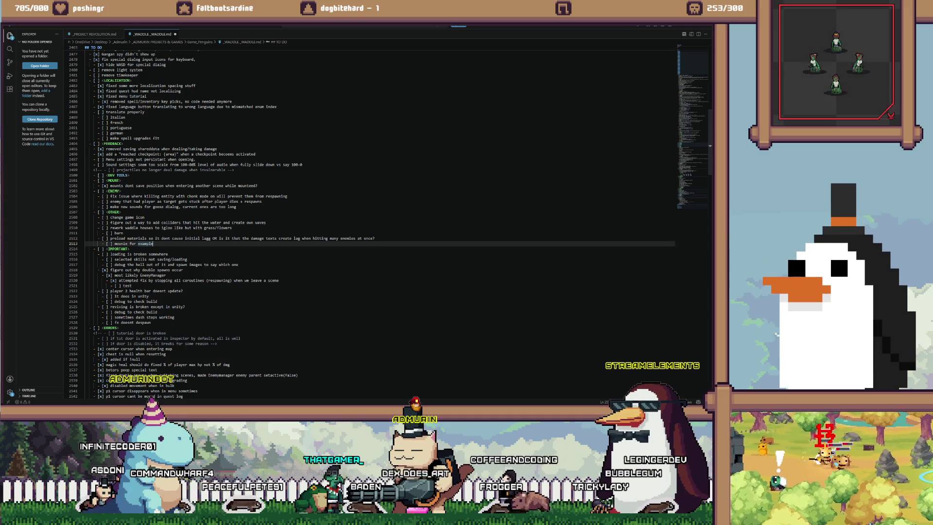
Add a note to check the PerformSpecialAction() switch case below the disabled-door item
click(216, 343)
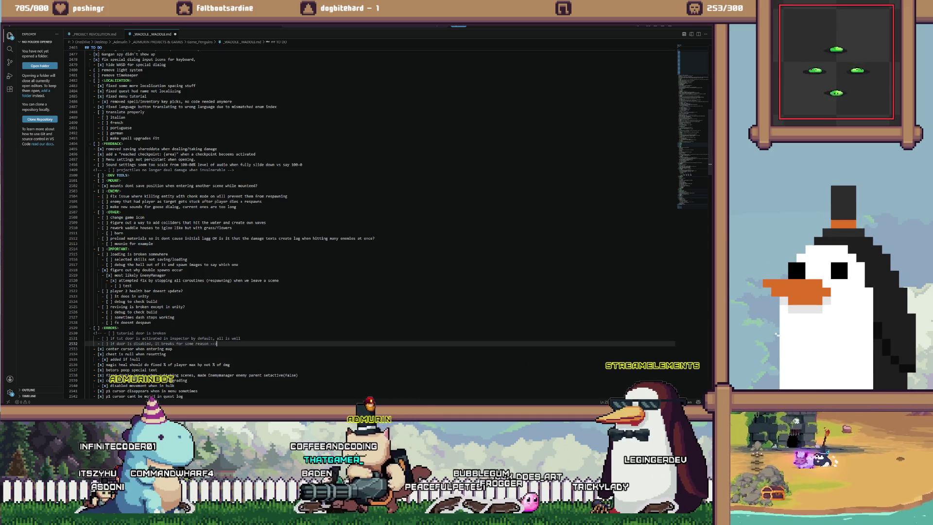
key(Return)
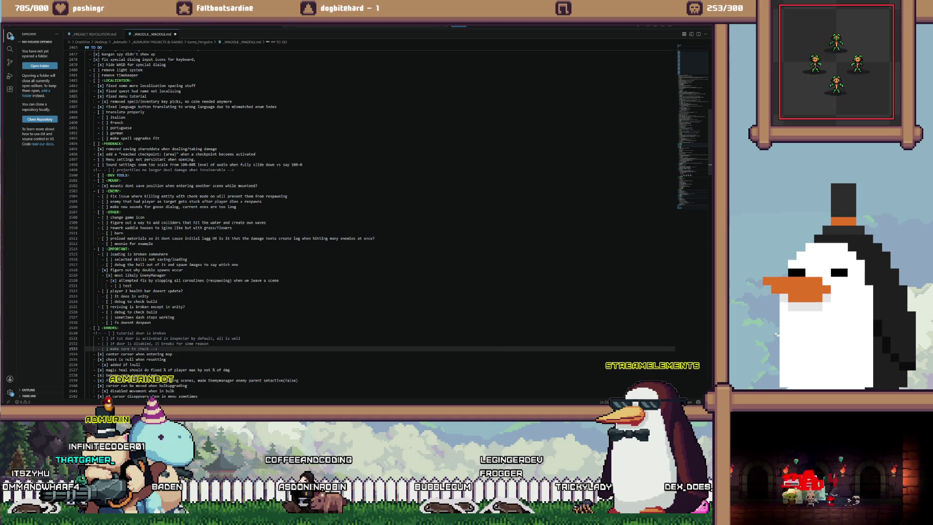
key(alt+Tab)
key(alt+Tab)
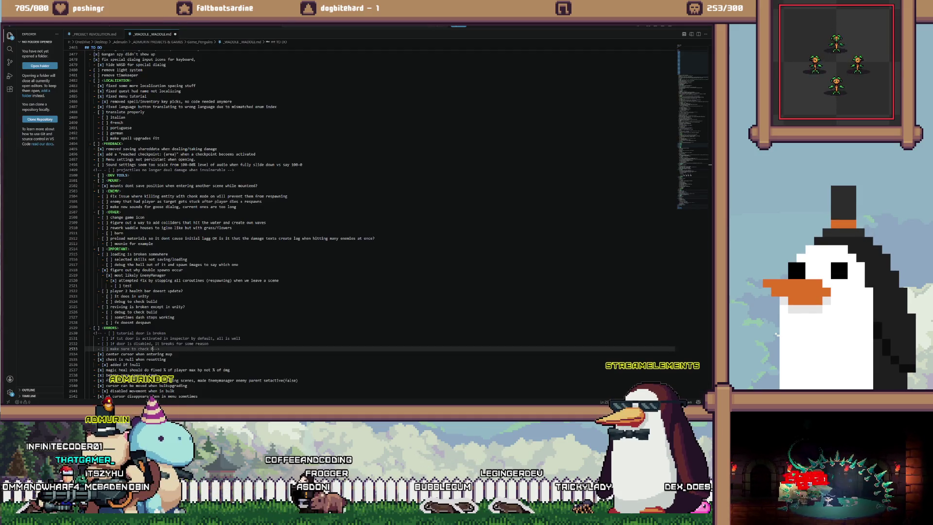
text(Special)
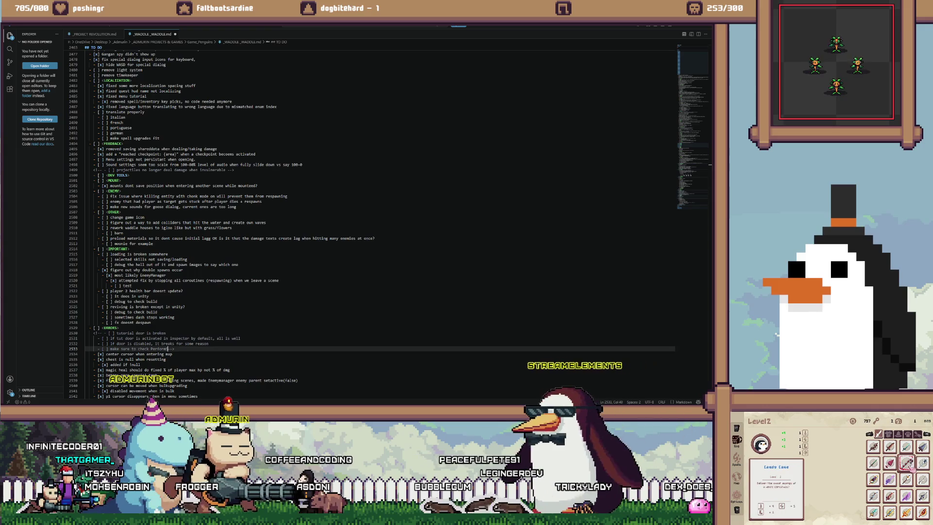
text(lAction()
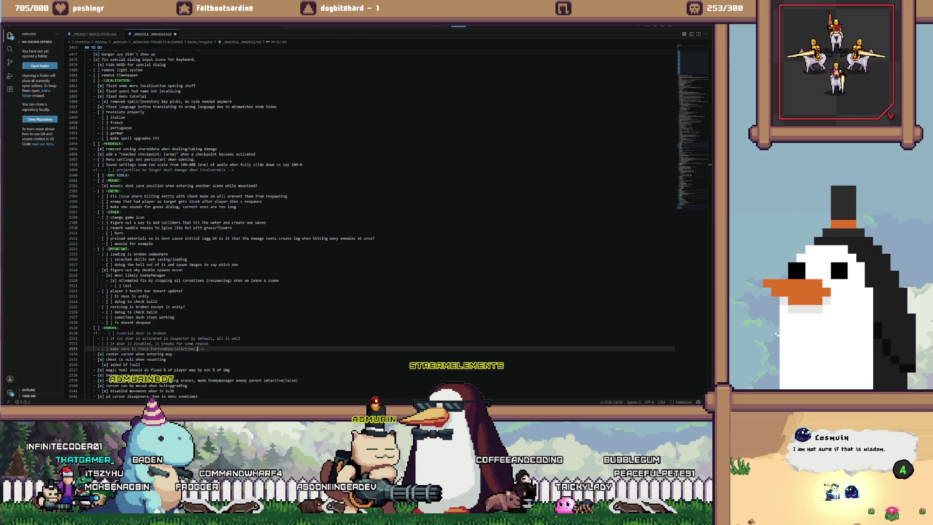
text() switch)
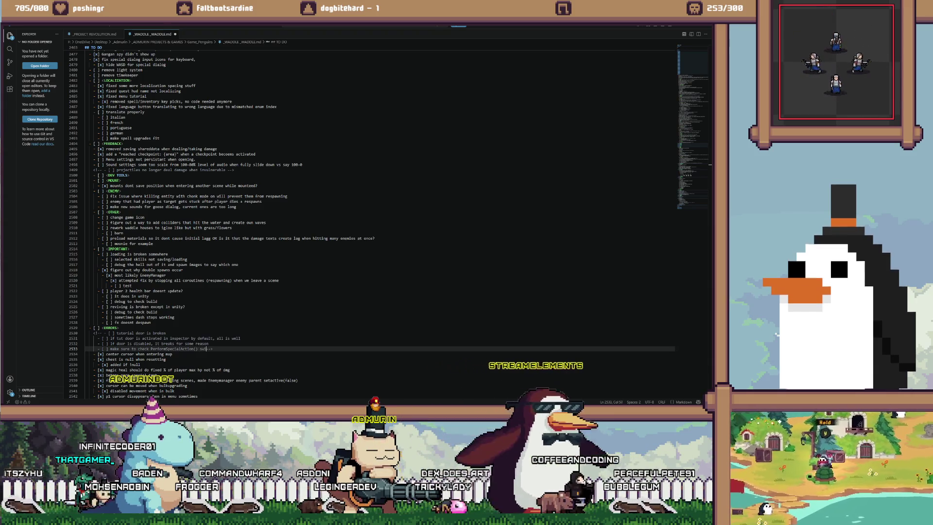
text( ca)
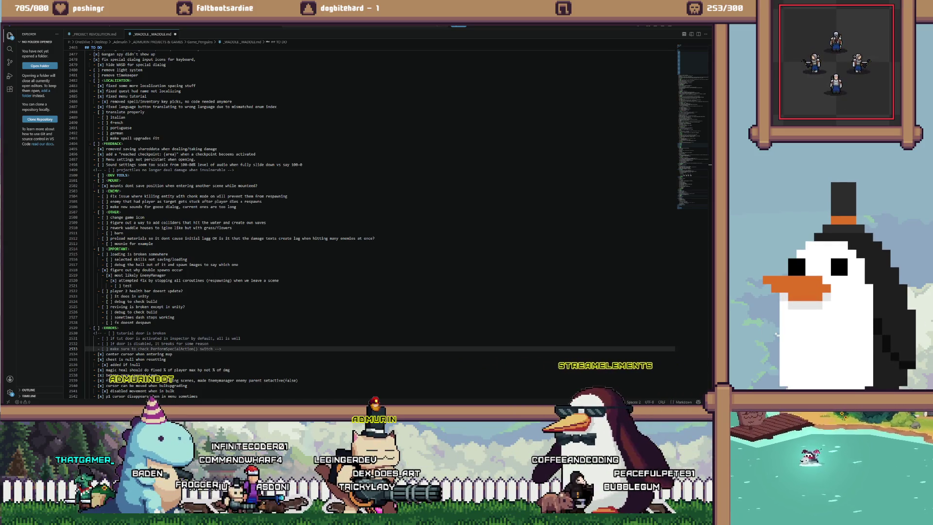
text(se PickingRight))
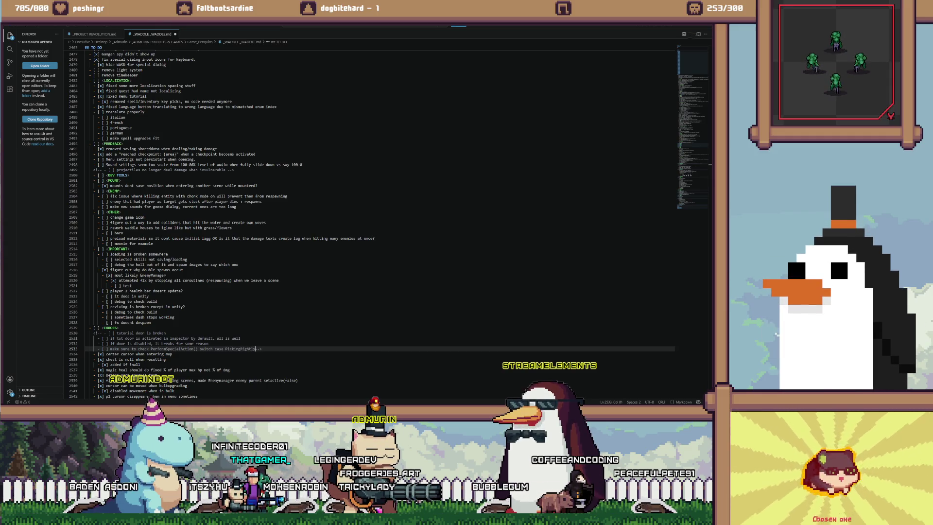
key(alt+Tab)
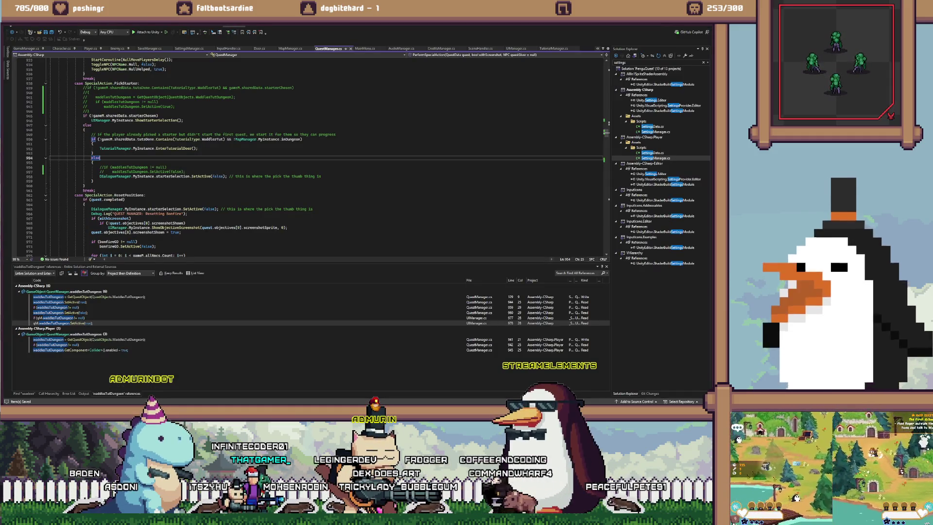
key(alt+Tab)
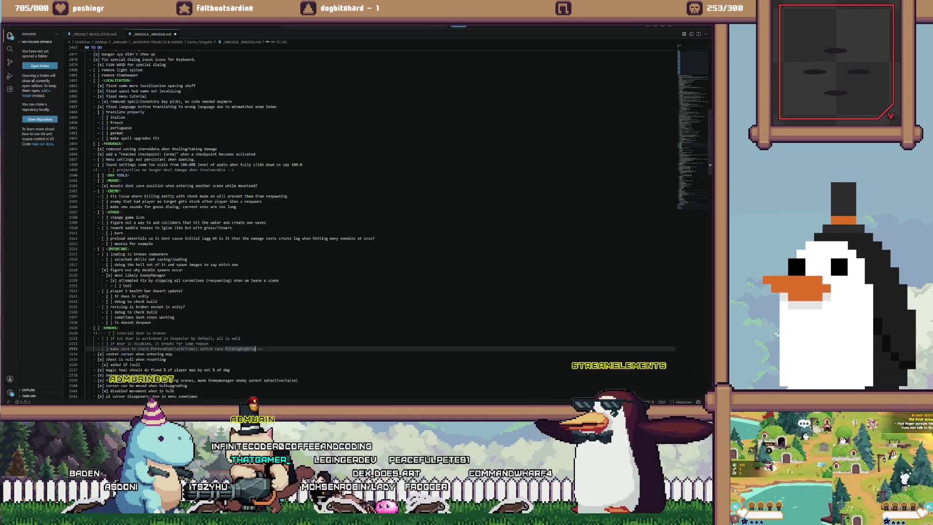
Look over the translation and menu-settings items, then highlight 'chonk' in the killing-entity bug note
click(210, 344)
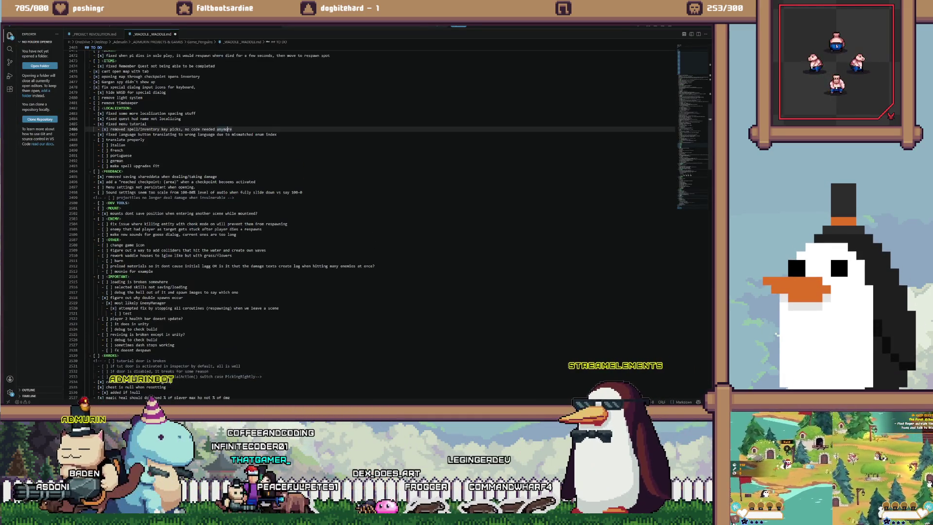
scroll(379, 219, up, 5)
click(123, 220)
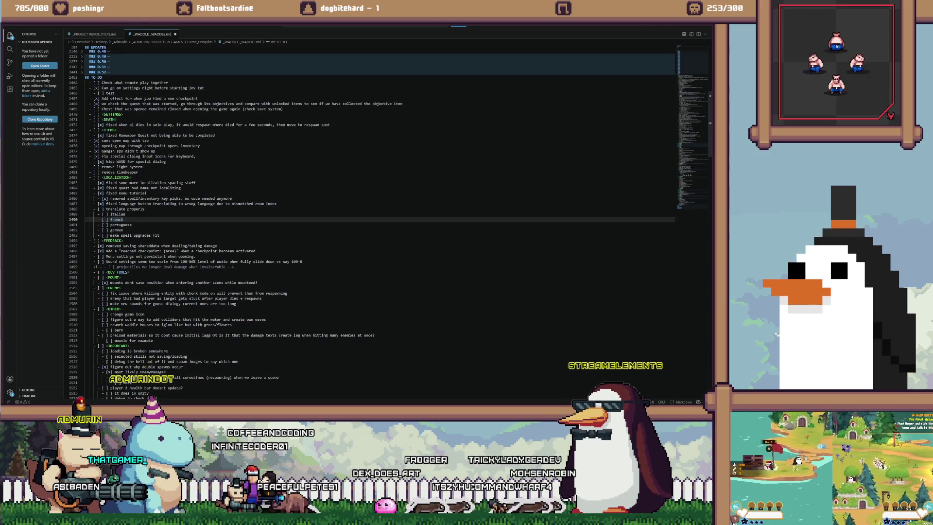
drag(106, 256, 177, 256)
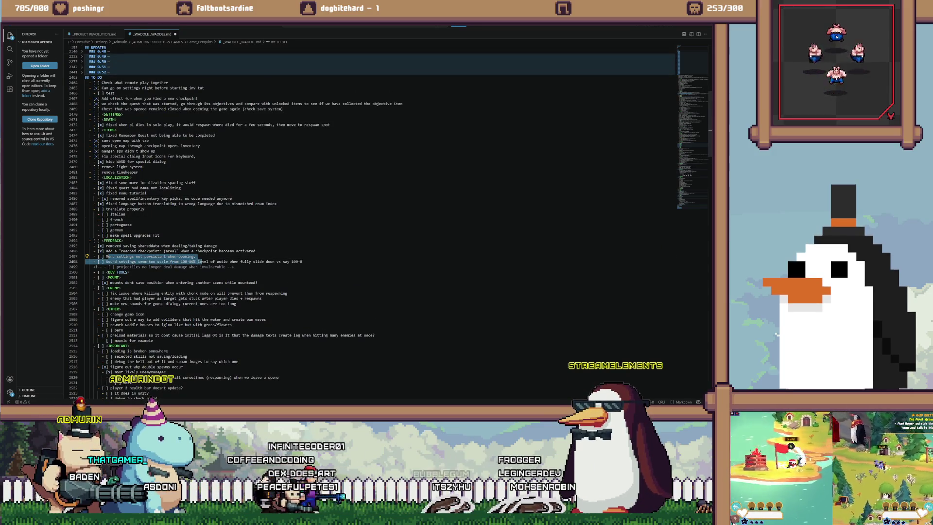
click(196, 256)
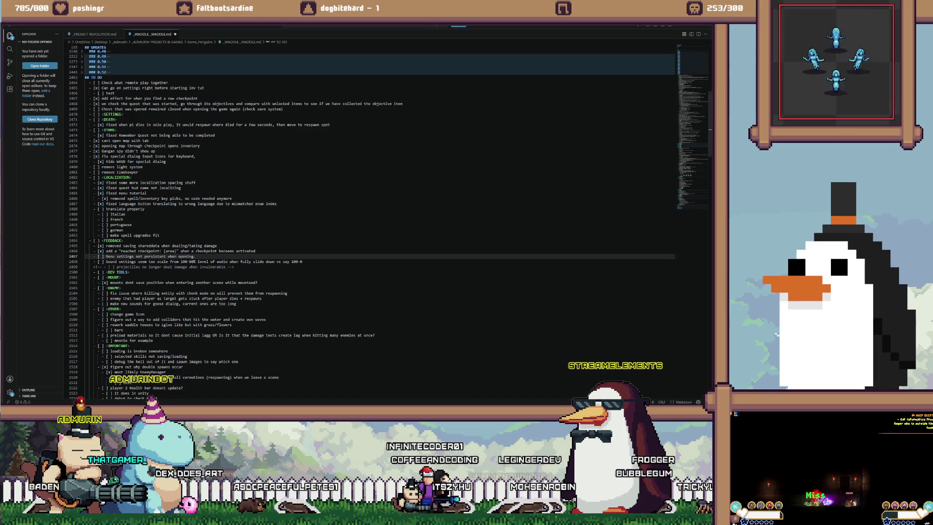
mouse_move(131, 293)
mouse_down()
mouse_move(290, 293)
mouse_move(183, 293)
mouse_up()
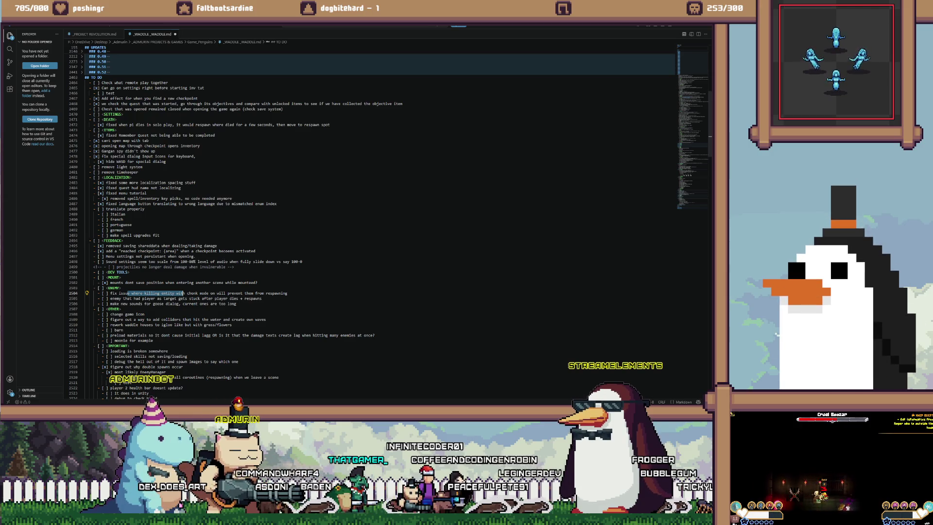
double_click(193, 294)
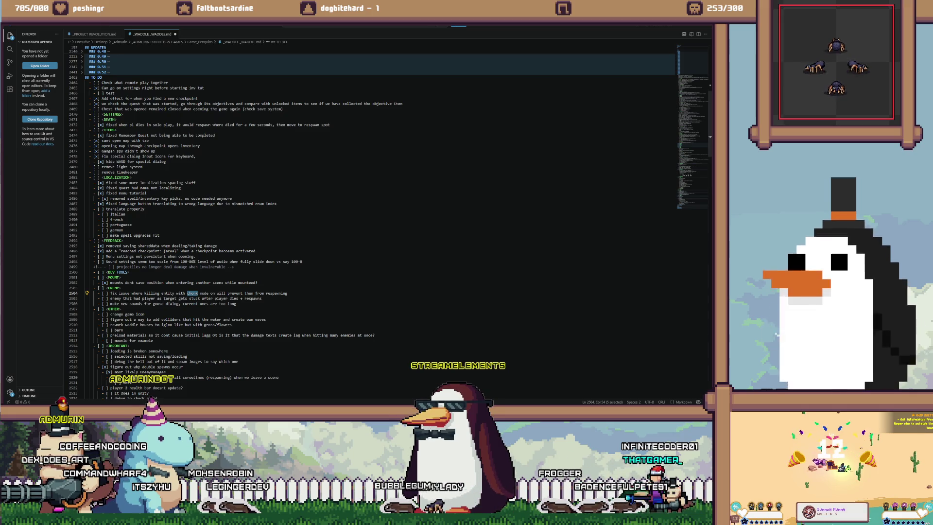
key(ctrl+l)
key(ctrl+u)
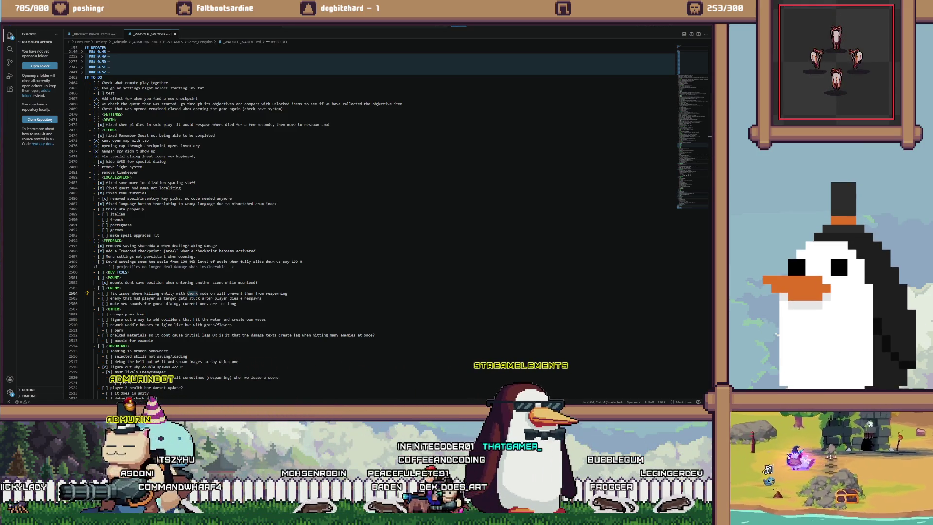
key(alt+Tab)
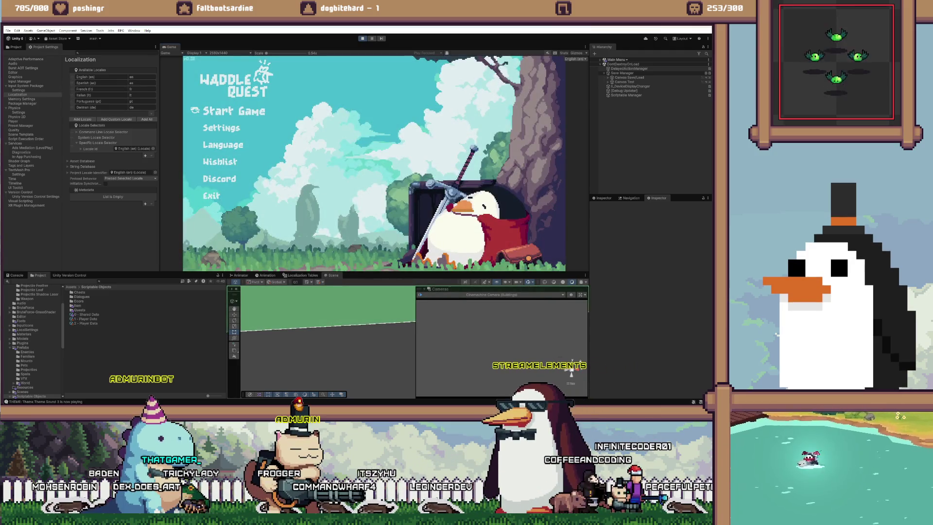
Start a Local Co-op game as Player One and lunge around the village briefly
key(Return)
key(Down)
key(Return)
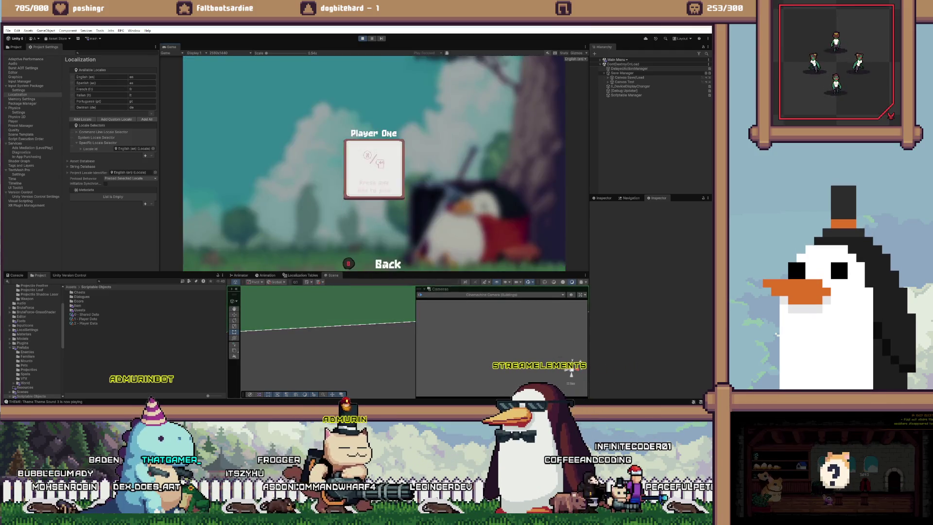
key(Return)
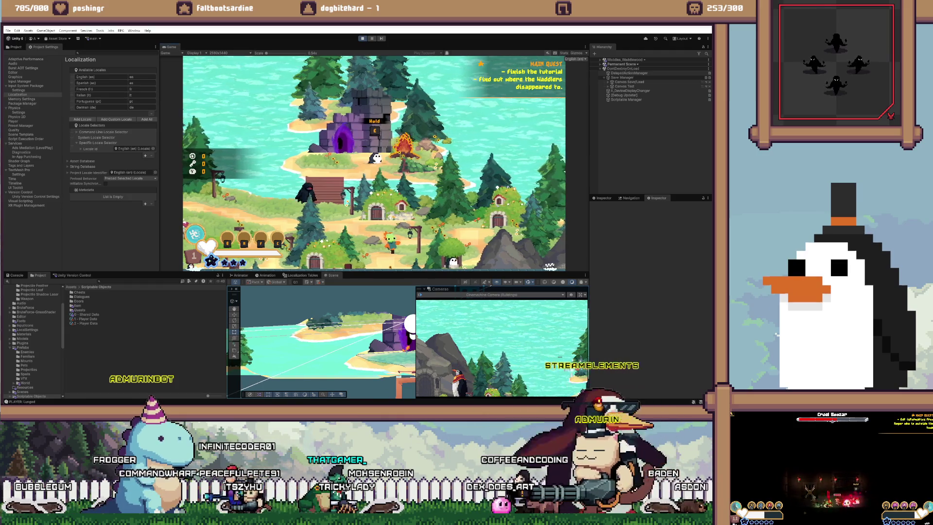
key(space)
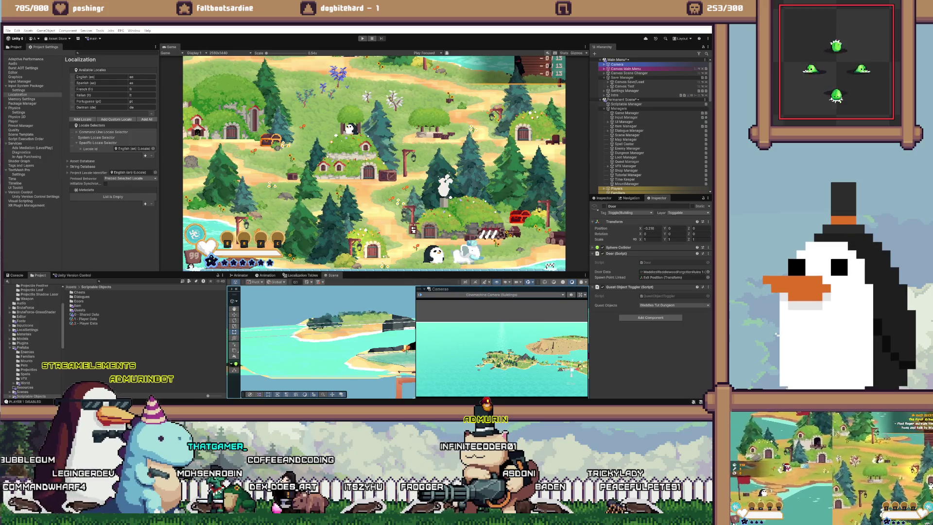
mouse_move(305, 403)
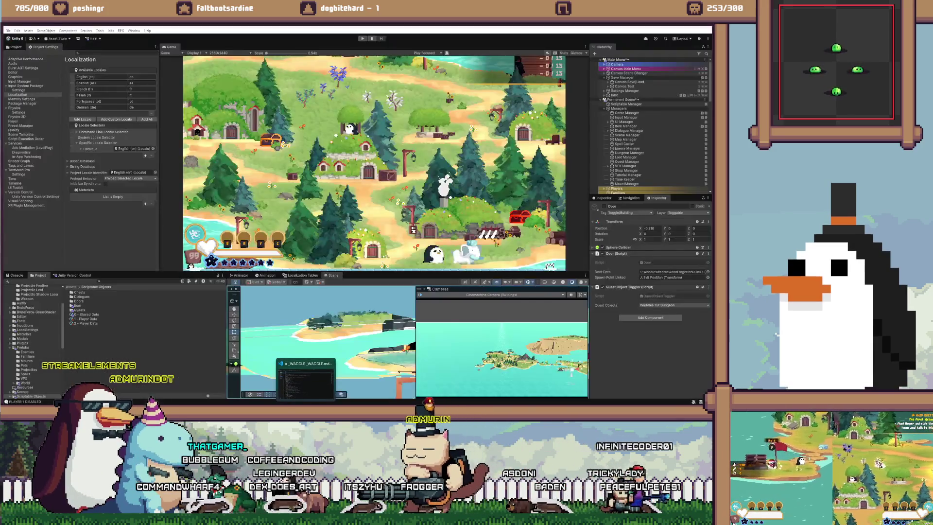
click(306, 382)
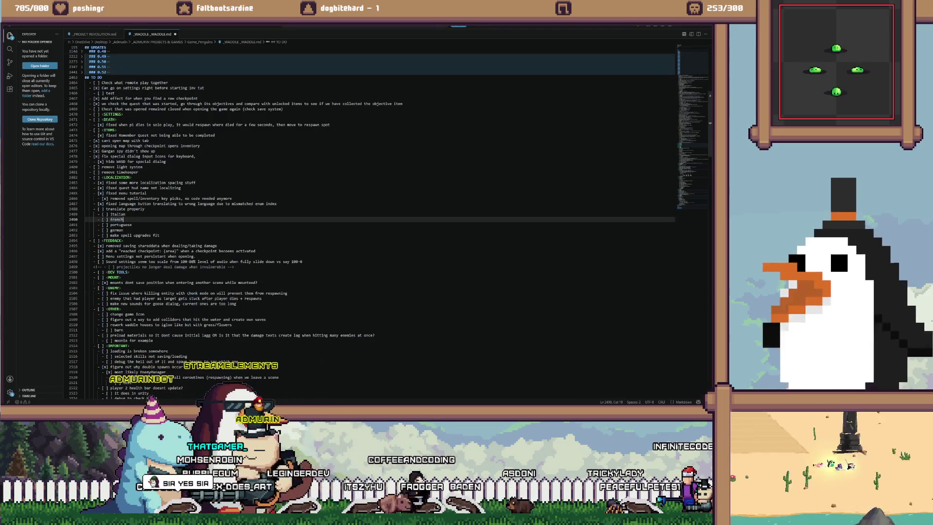
Highlight the 'killing entity with chonk mode on' note and scroll through the TODO list
drag(144, 293, 229, 293)
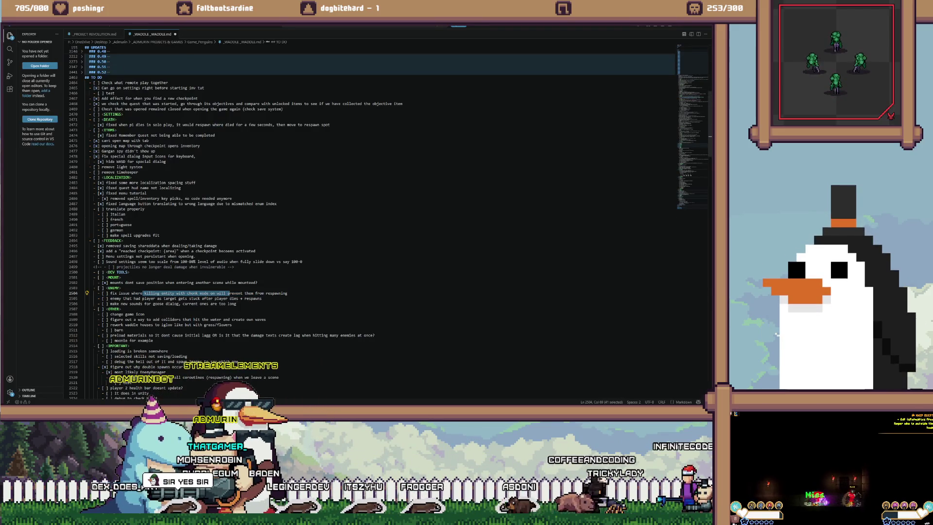
click(144, 293)
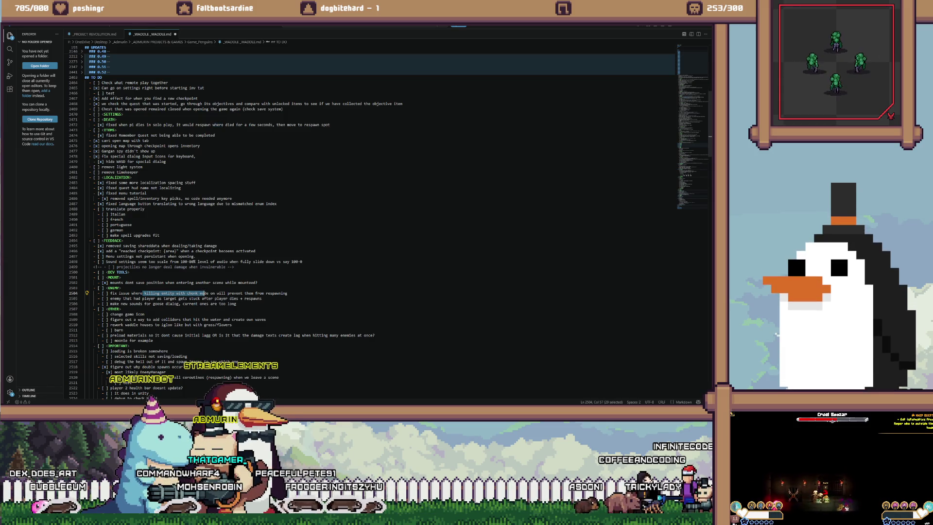
scroll(372, 223, down, 1)
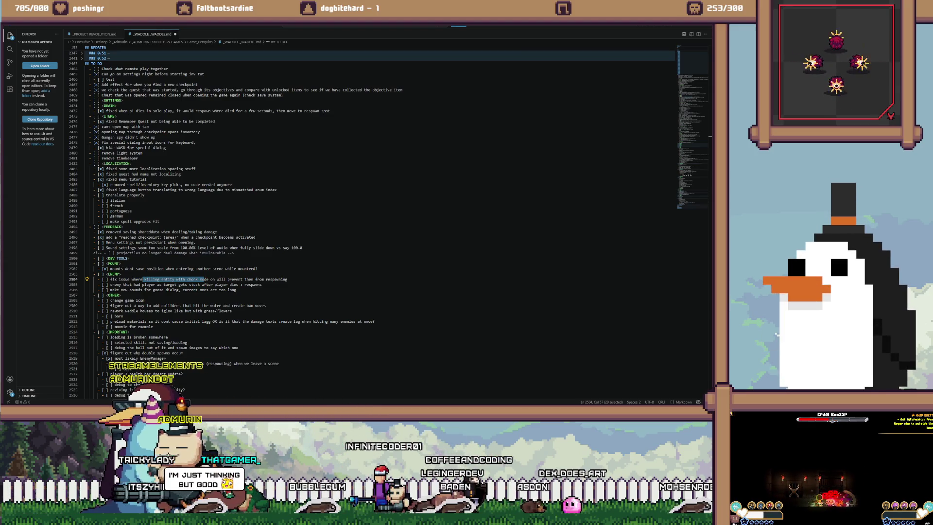
key(alt+Tab)
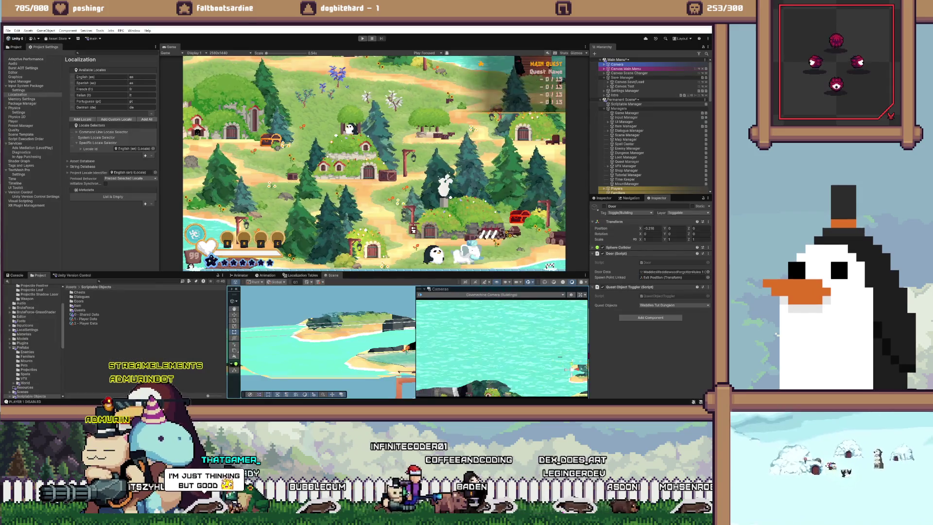
Start a new game, talk to the hooded Entity, close its dialogue and open the inventory
key(ctrl+p)
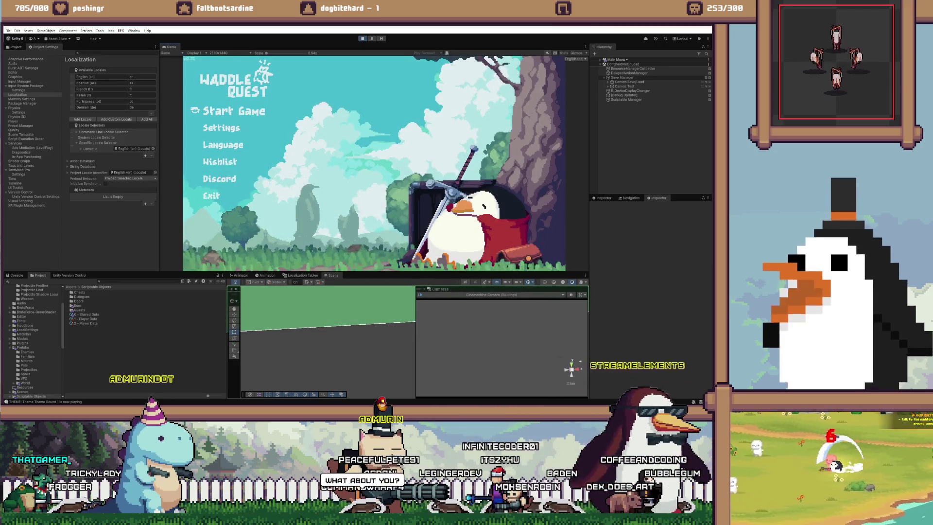
key(Return)
key(Return)
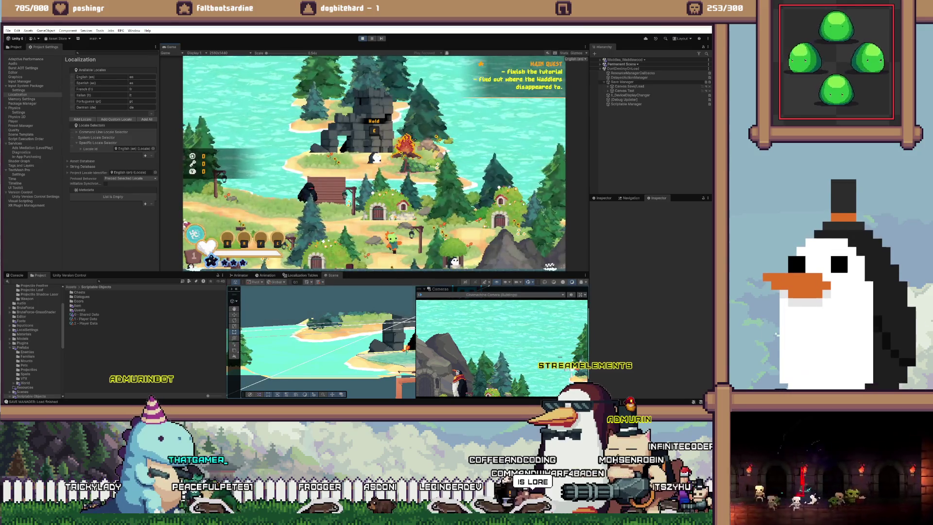
key(Return)
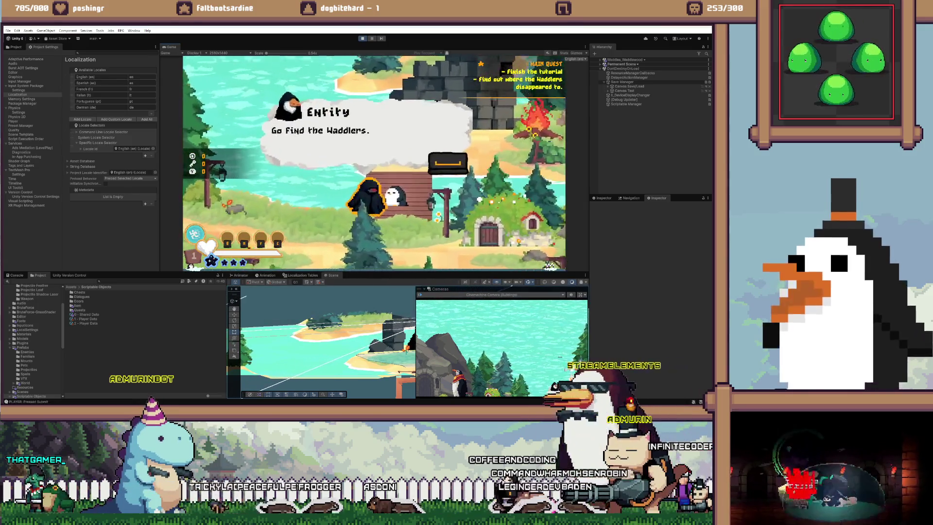
key(Return)
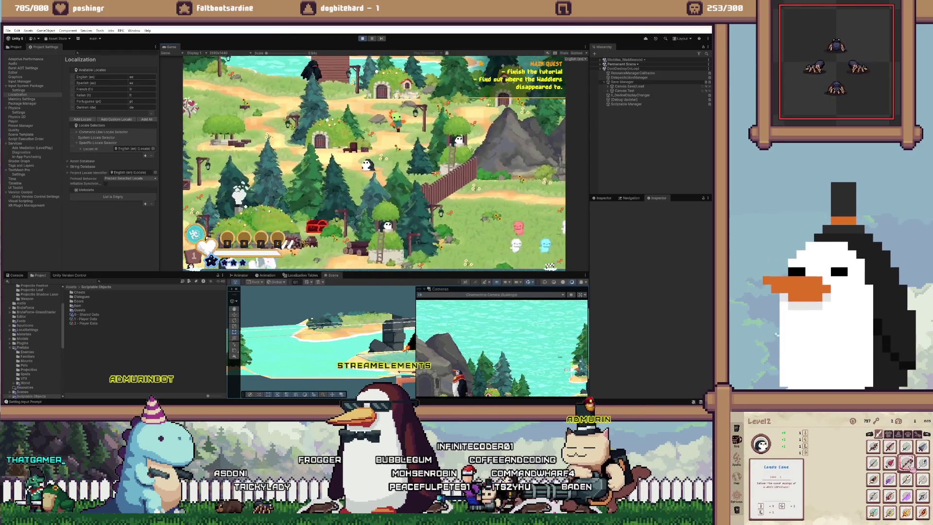
key(Tab)
key(Tab)
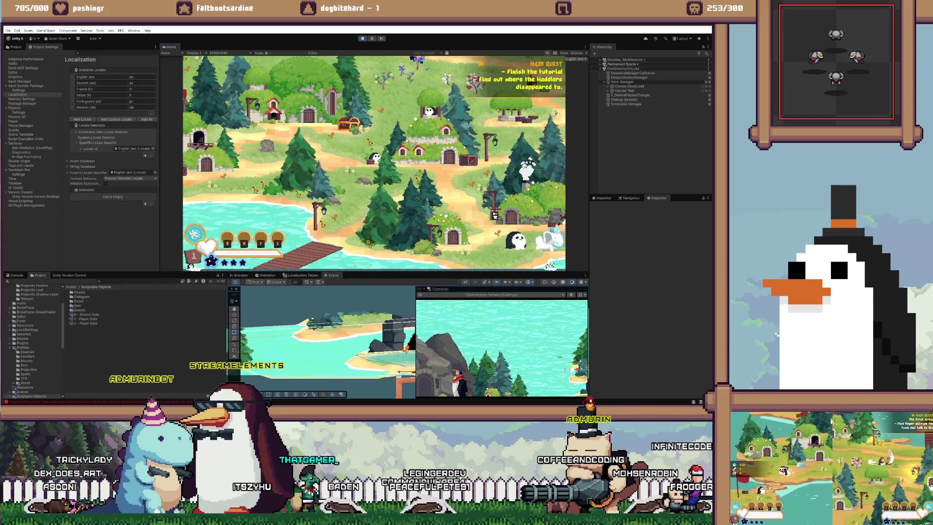
Add Menu Quests, Menu Spells and Menu as Tuts Done elements 1–3 in 0 - Shared Data, then test the menu
click(85, 314)
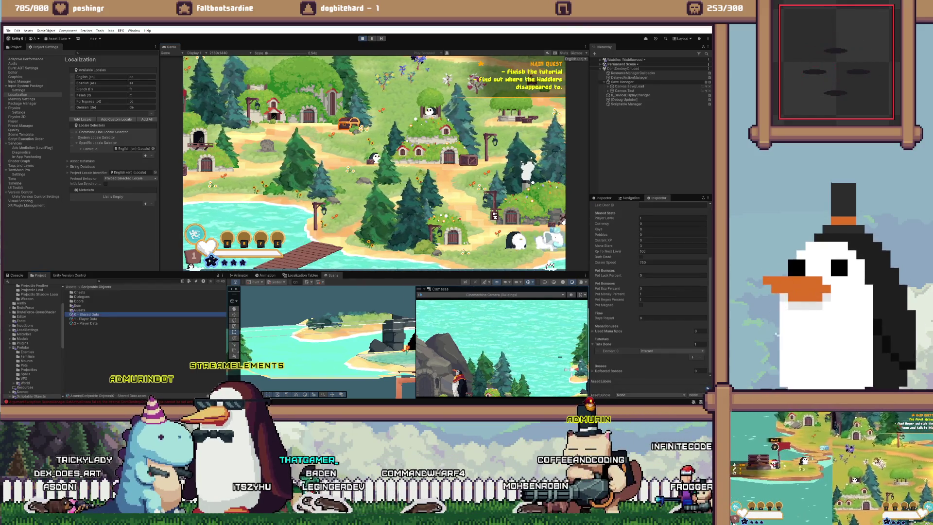
click(693, 357)
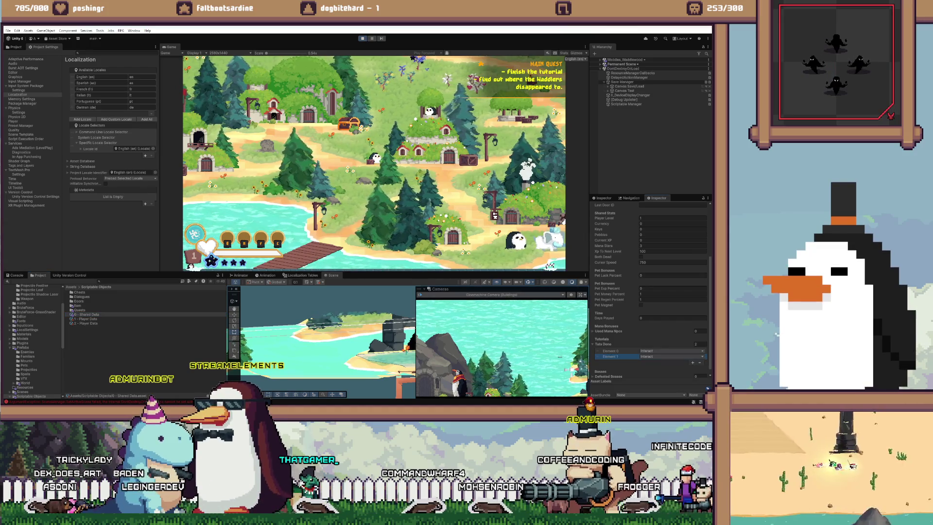
click(670, 357)
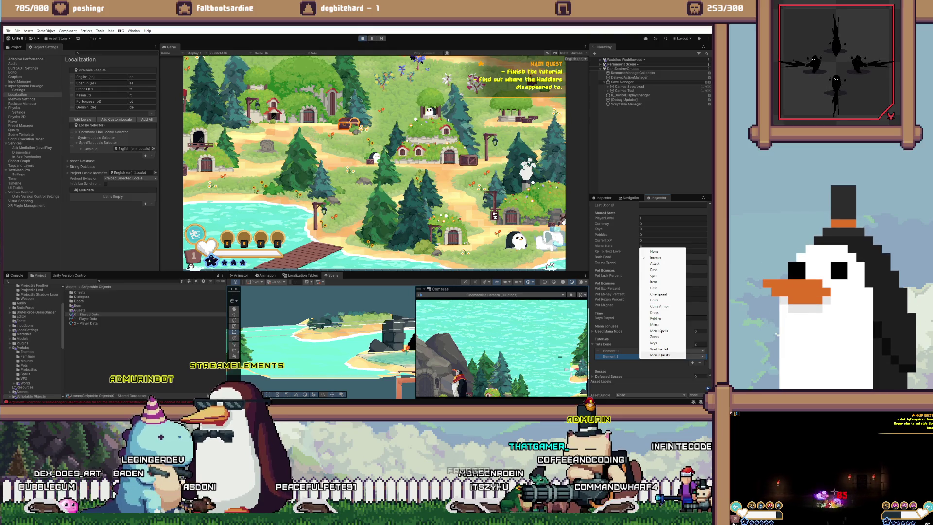
click(660, 354)
click(693, 363)
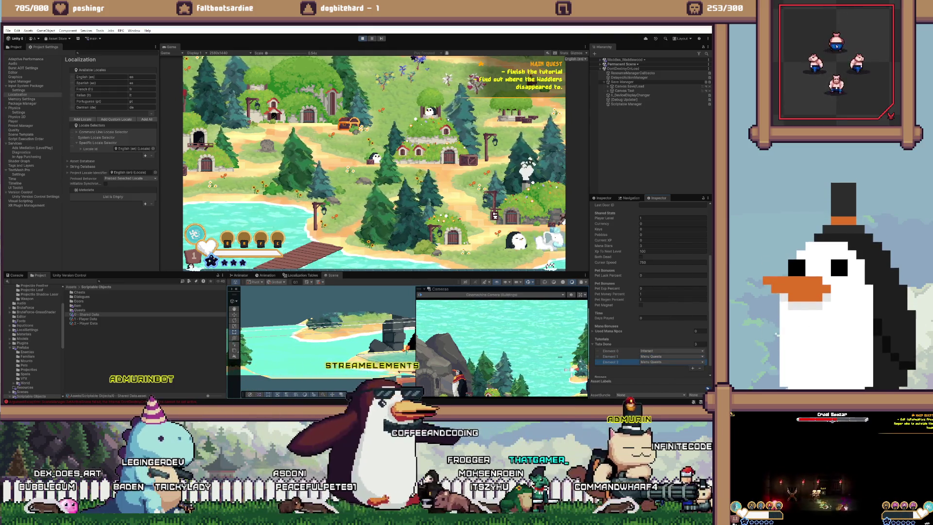
click(671, 362)
click(660, 336)
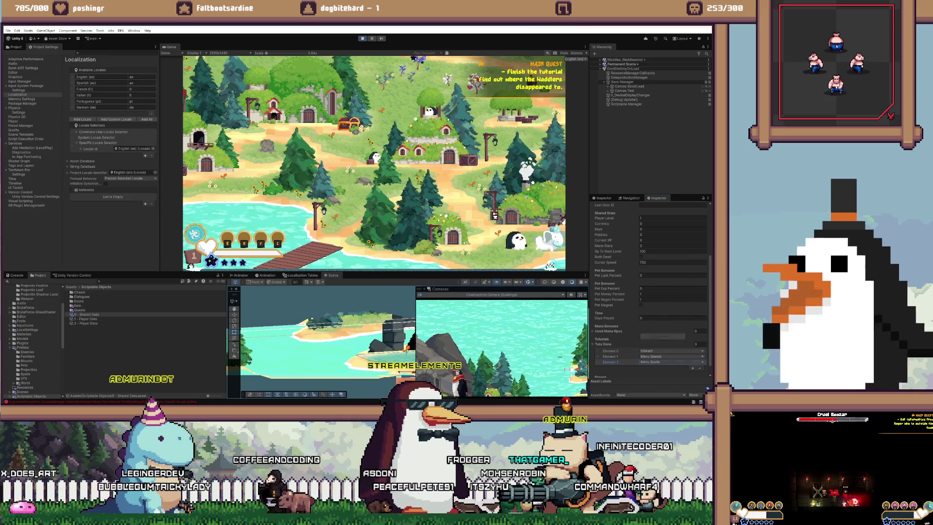
click(692, 368)
click(671, 367)
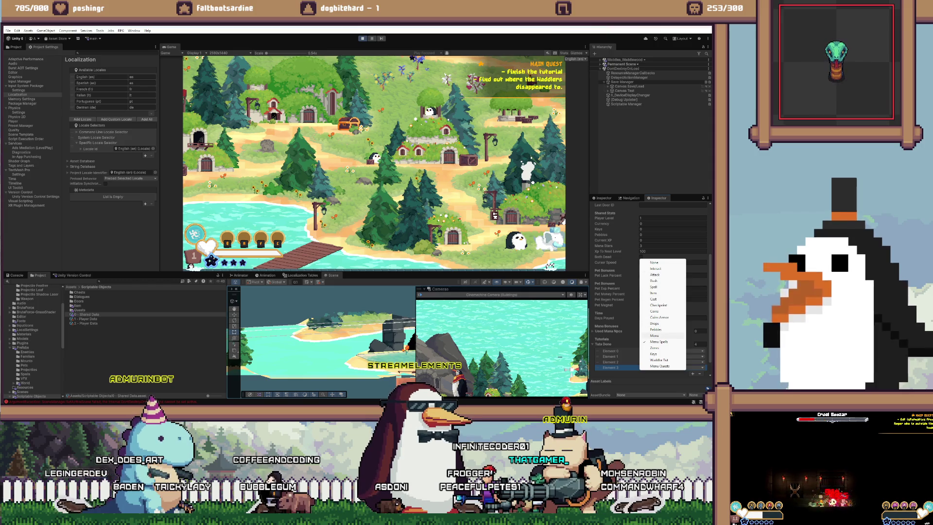
click(656, 335)
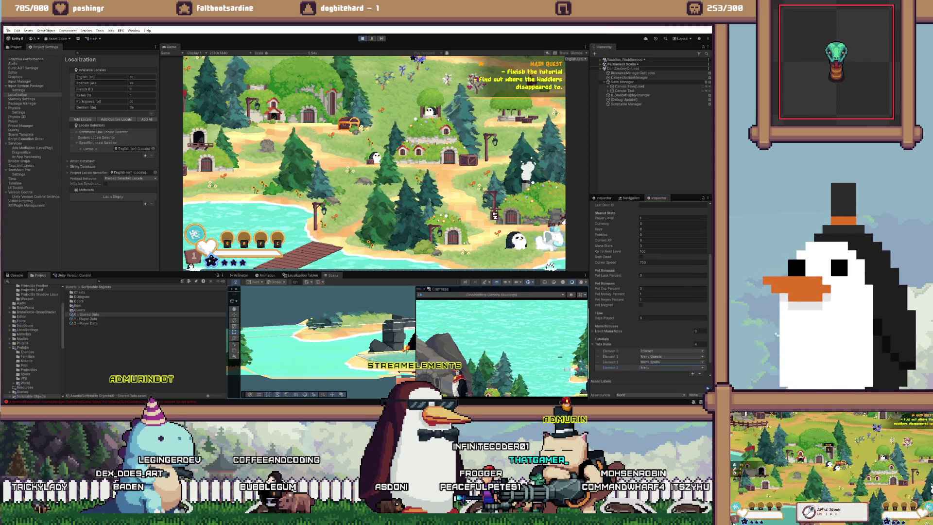
key(Tab)
key(Tab)
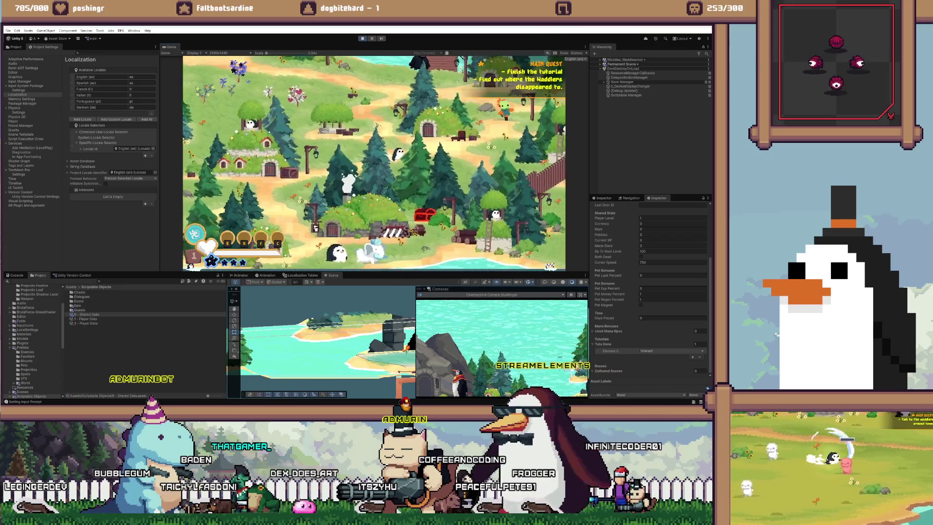
key(alt+Tab)
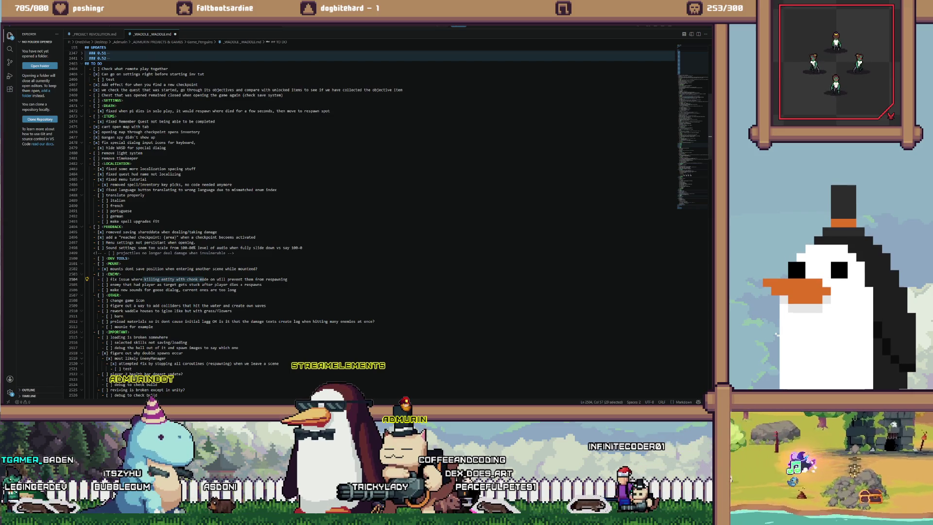
Check the running game in Unity and the VS Code to-do list, then go to QuestManager.cs in Visual Studio
key(alt+Tab)
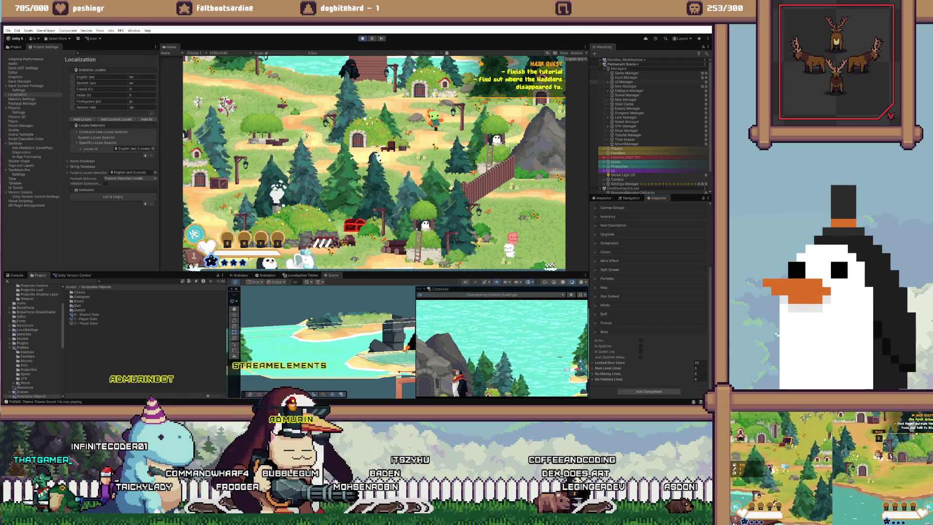
key(alt+Tab)
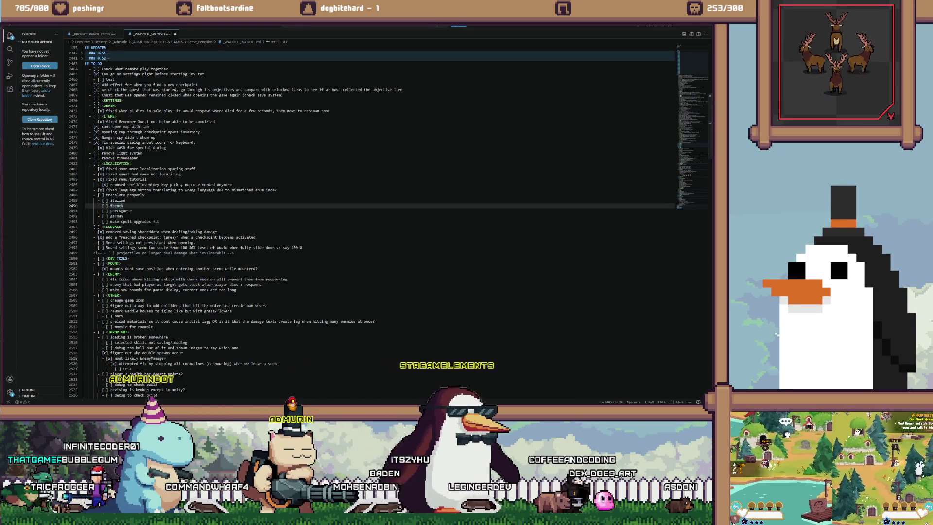
key(alt+Tab)
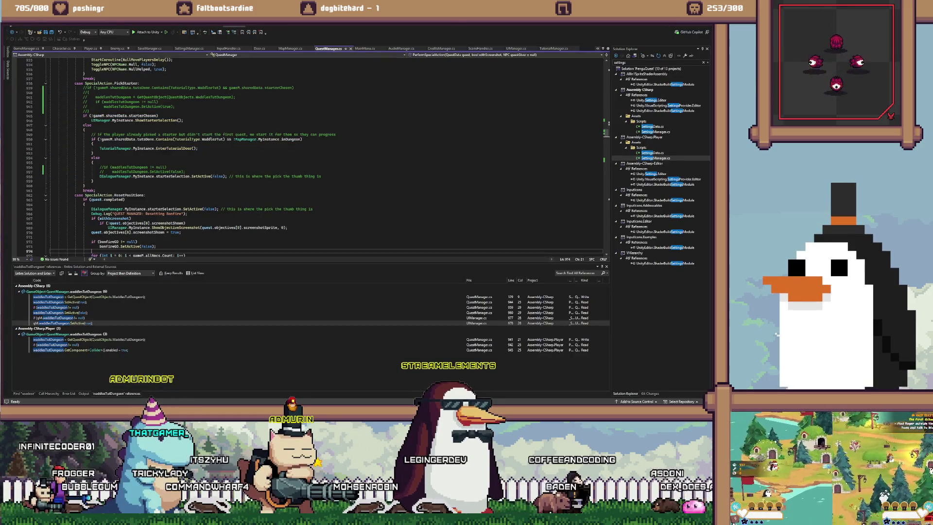
Search the code for spellInv and then 'lock' to find the spellLock field
key(ctrl+f)
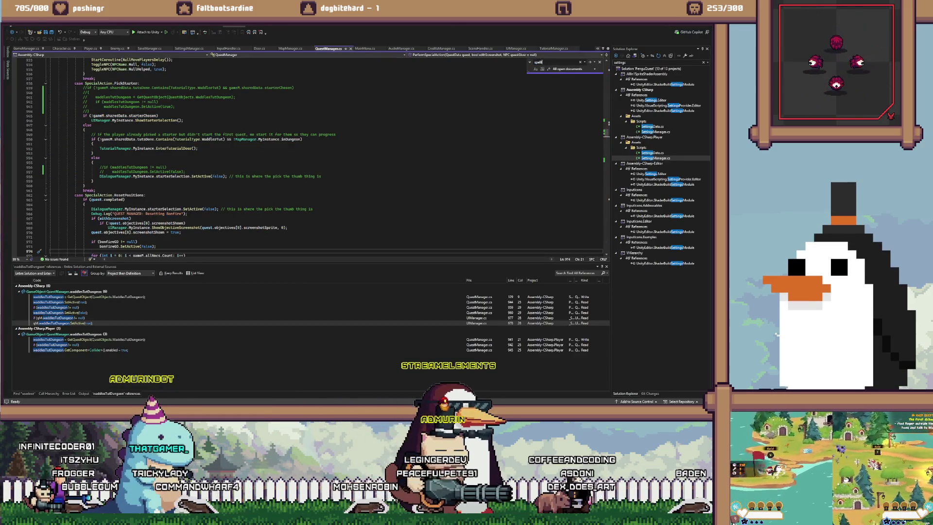
text(v)
key(Return)
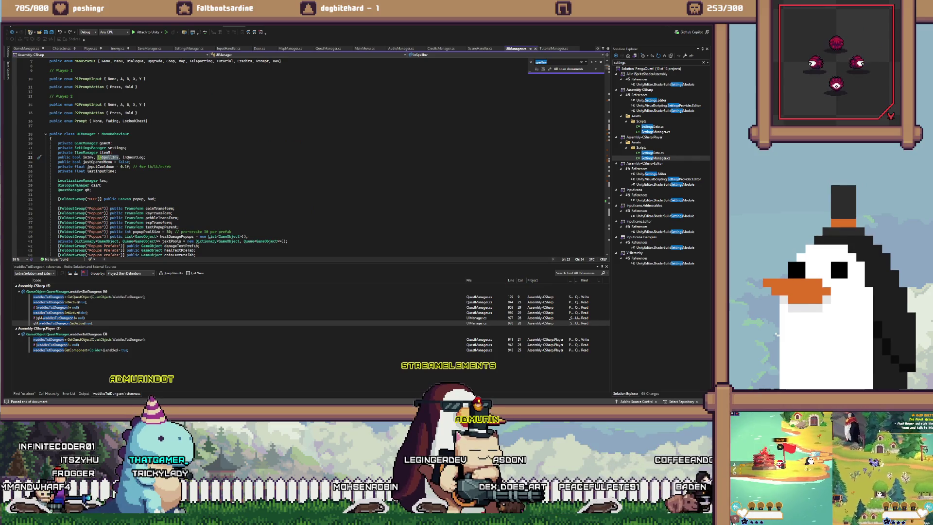
click(112, 152)
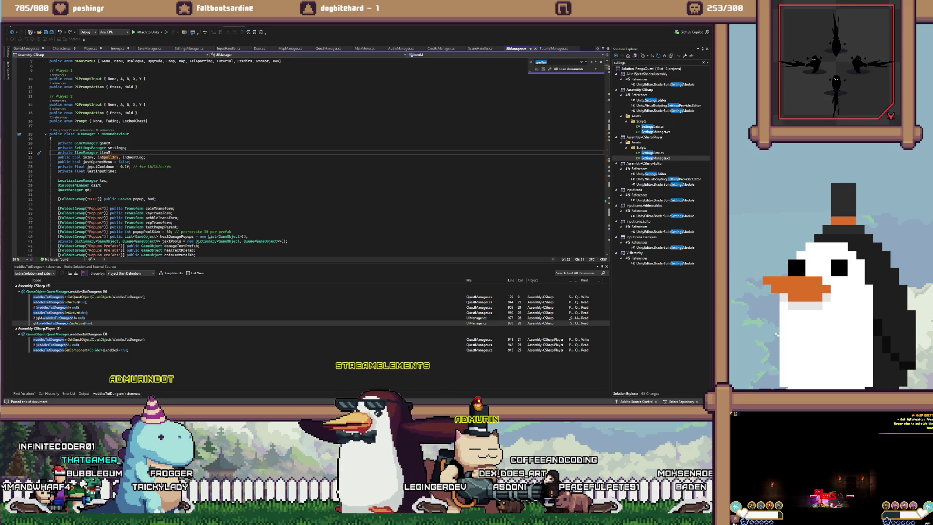
key(ctrl+f)
text(lock)
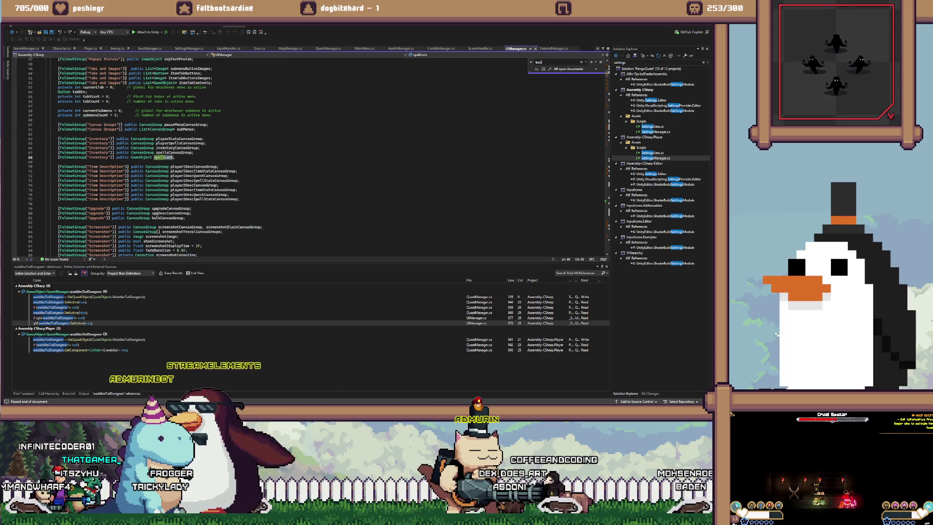
click(164, 157)
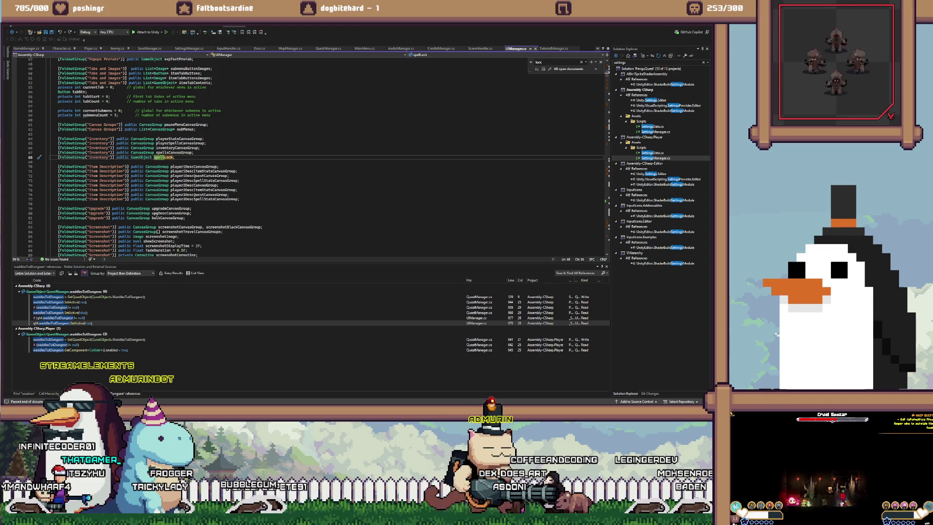
Check Spell Lock in Unity's inventory fields, then find where OpenMenu in UIManager.cs hides spellLock
key(alt+Tab)
key(alt+Tab)
key(alt+Tab)
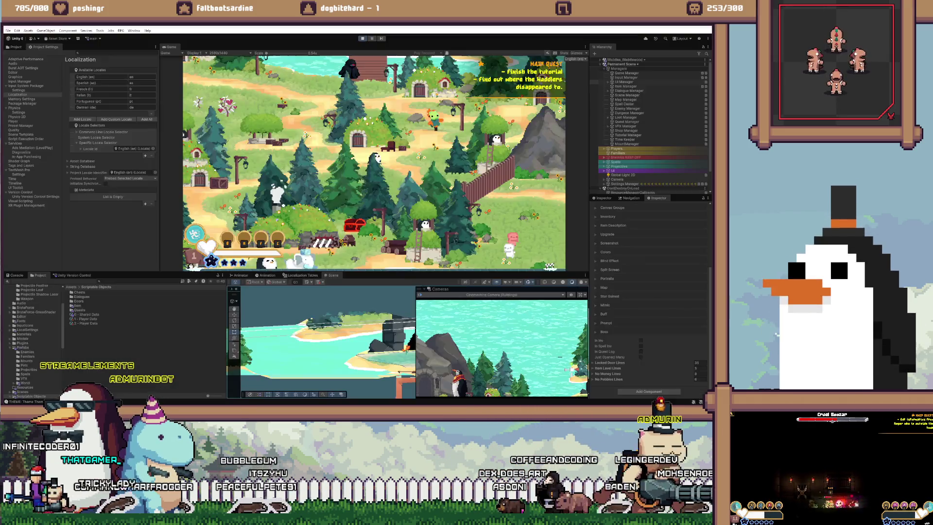
click(608, 216)
key(alt+Tab)
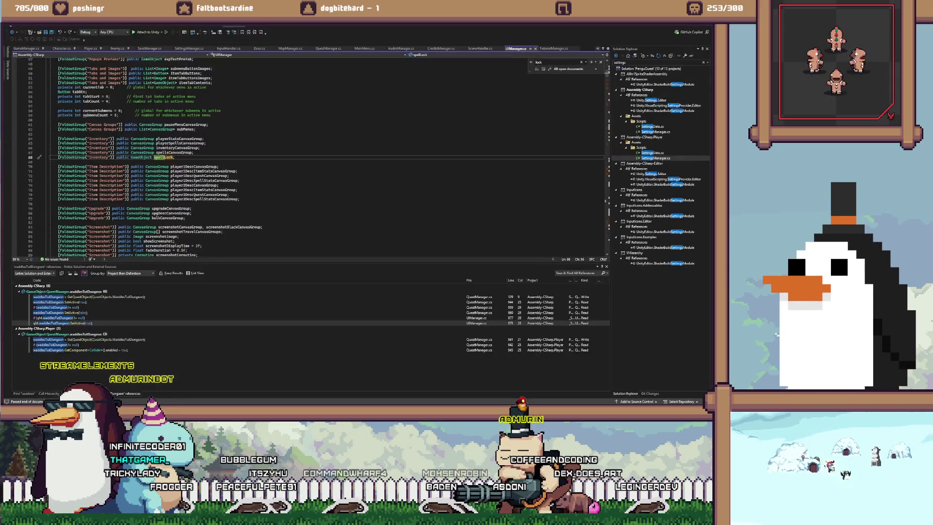
key(shift+F12)
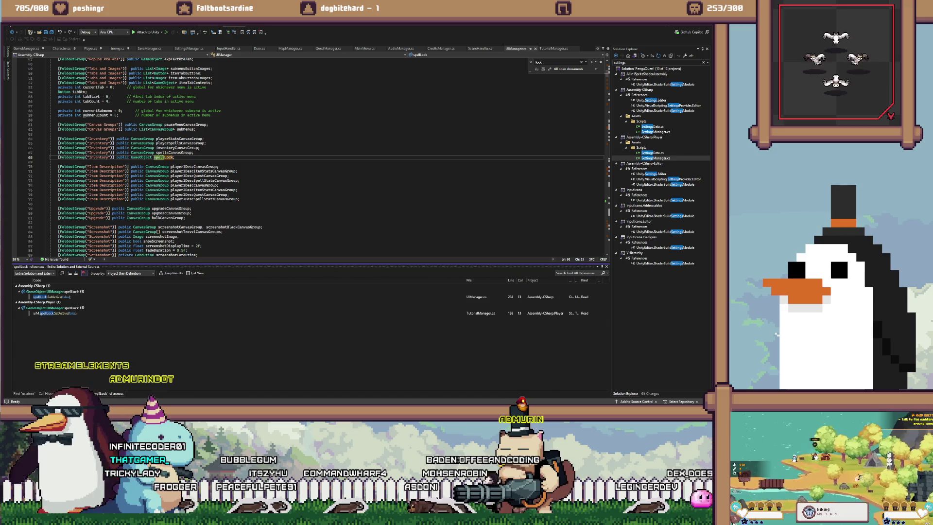
double_click(51, 297)
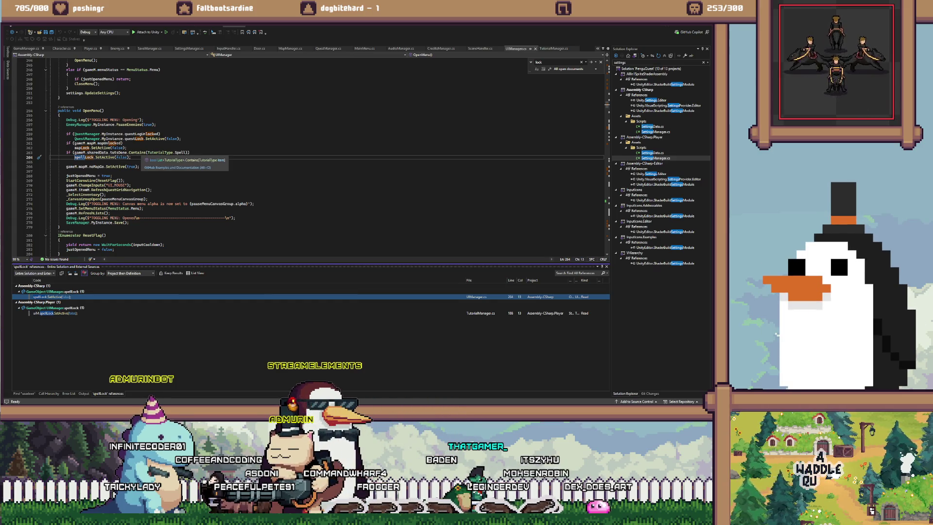
key(alt+Tab)
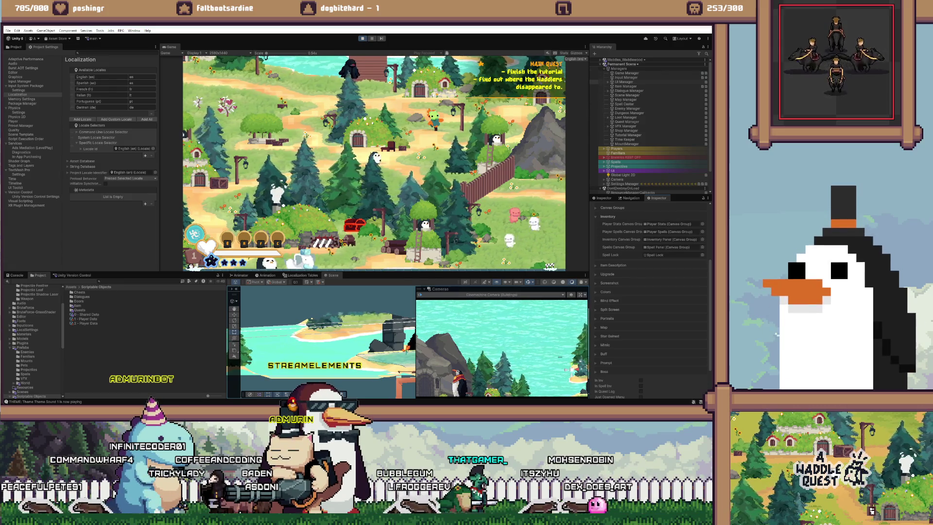
Add Spell as Element 1 of Shared Data's Tuts Done and test opening the bag in-game
click(86, 315)
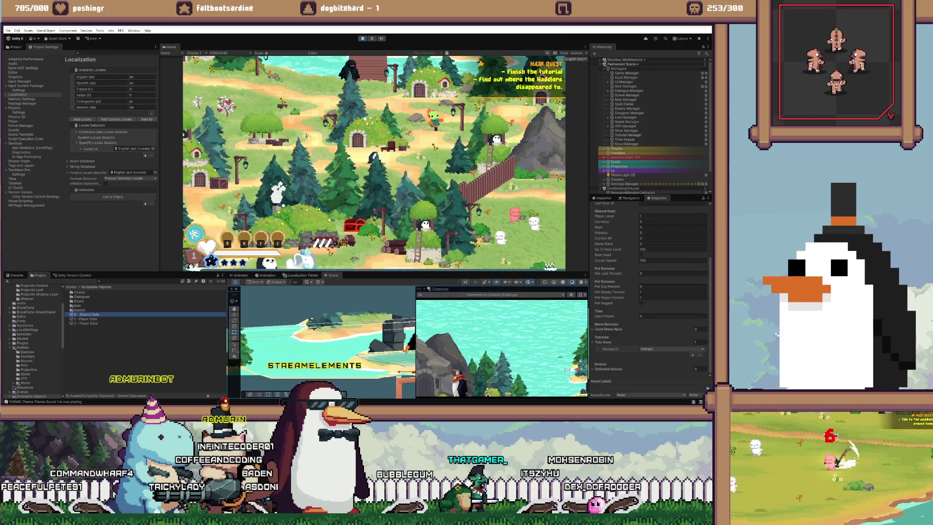
click(693, 355)
click(670, 354)
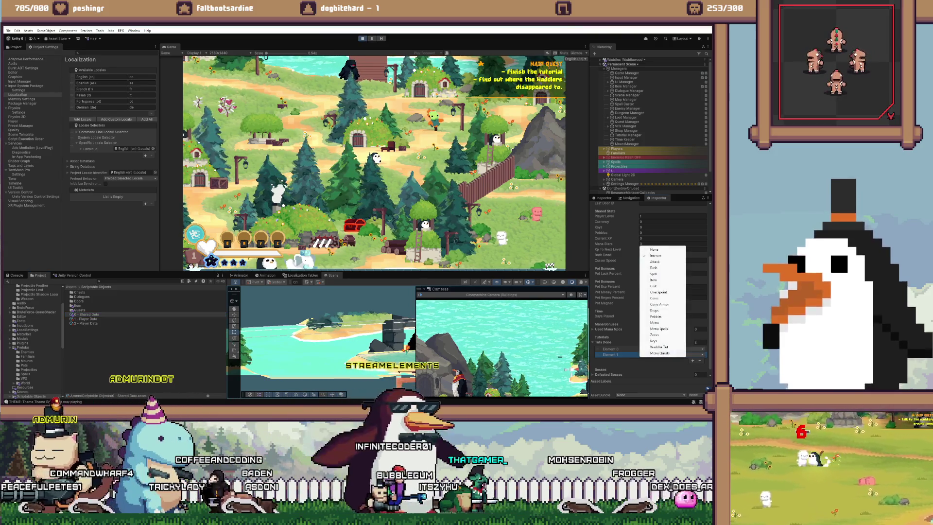
click(654, 274)
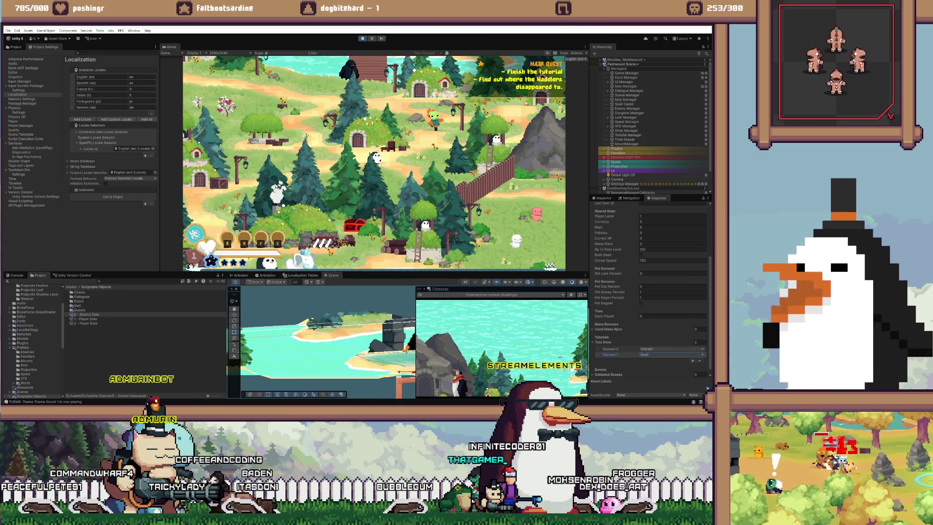
click(356, 162)
key(Escape)
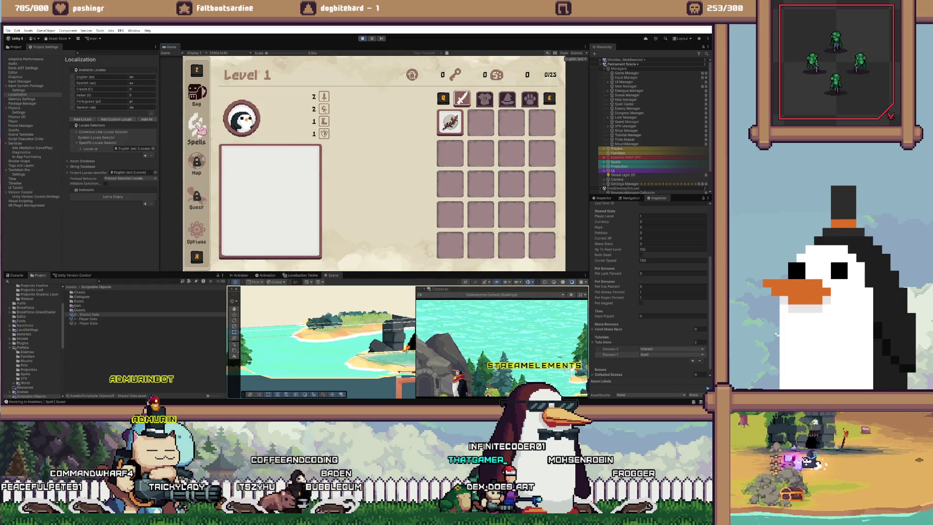
key(Escape)
Try Menu Quests as Element 2, test the bag again, then delete that extra entry
click(671, 360)
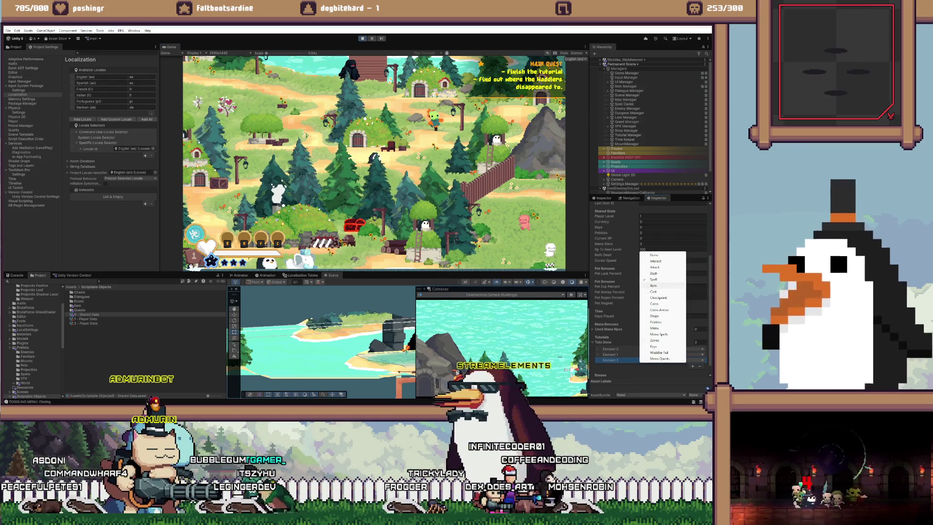
click(660, 358)
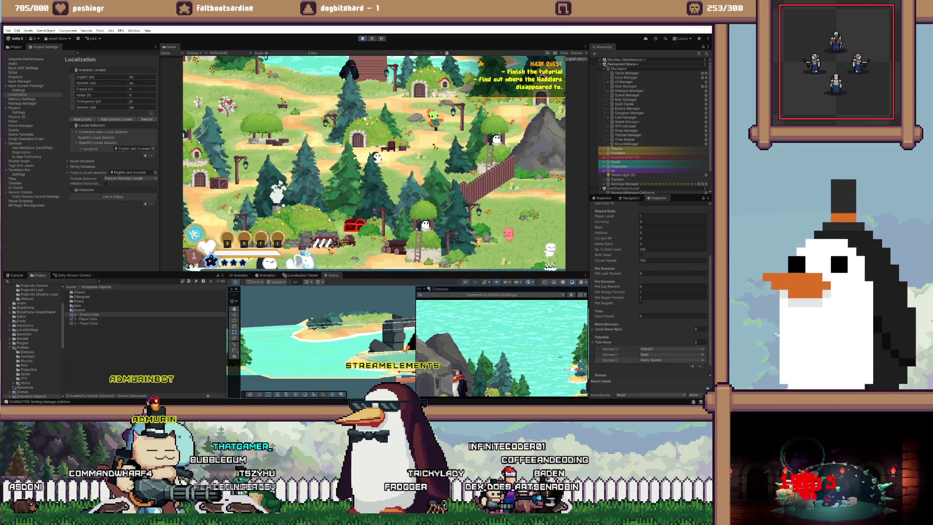
key(Escape)
key(Escape)
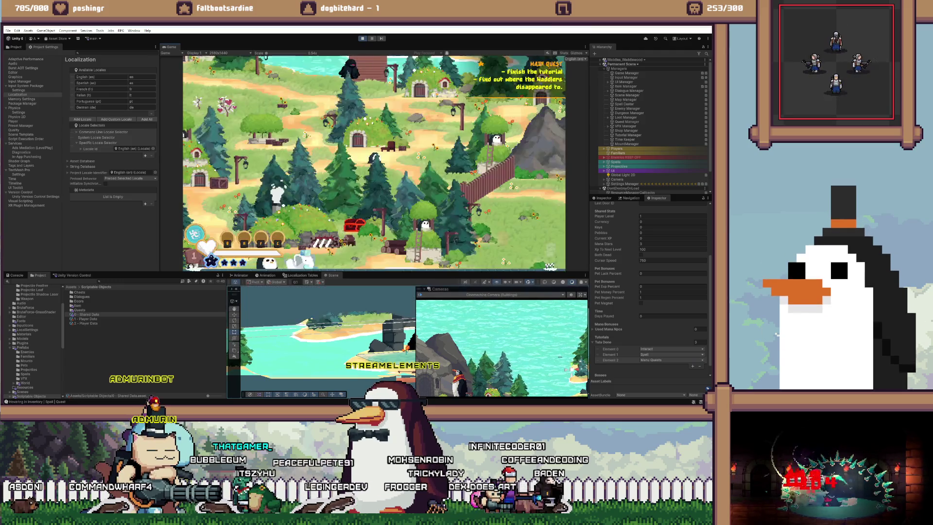
click(672, 360)
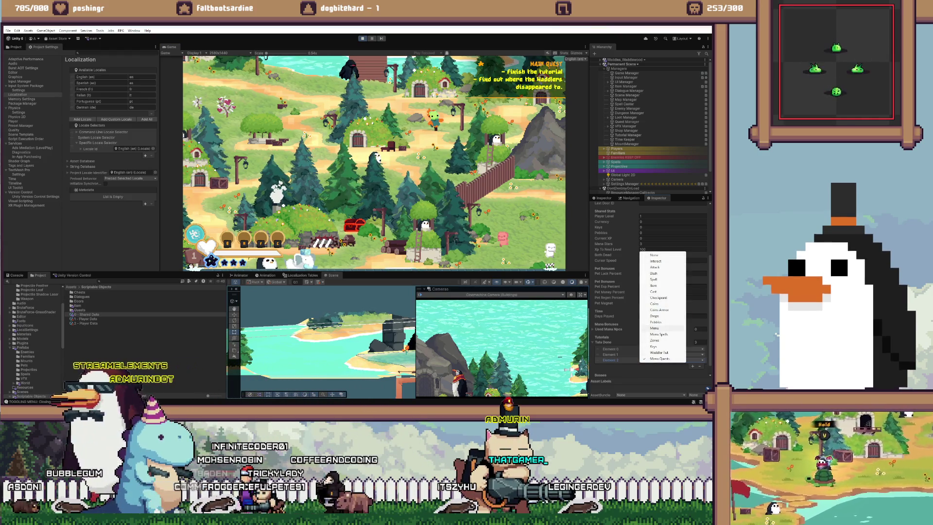
key(Escape)
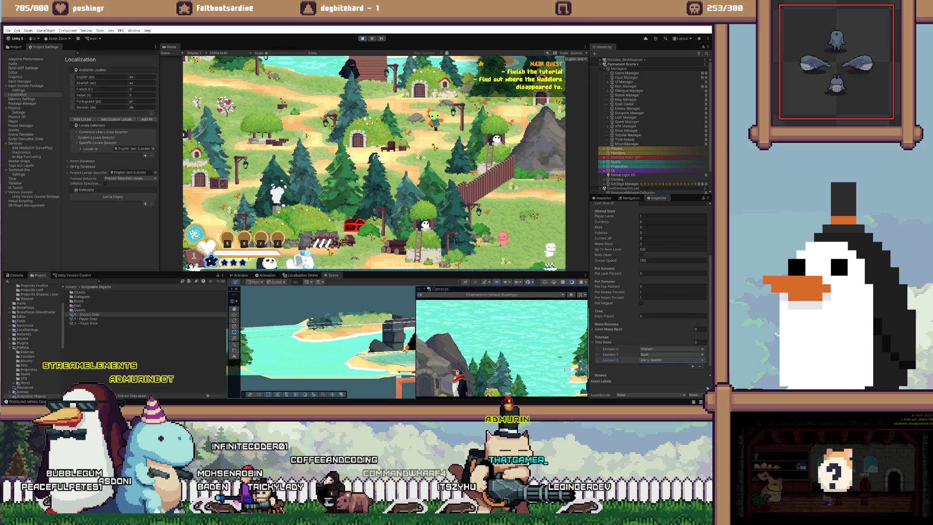
key(Delete)
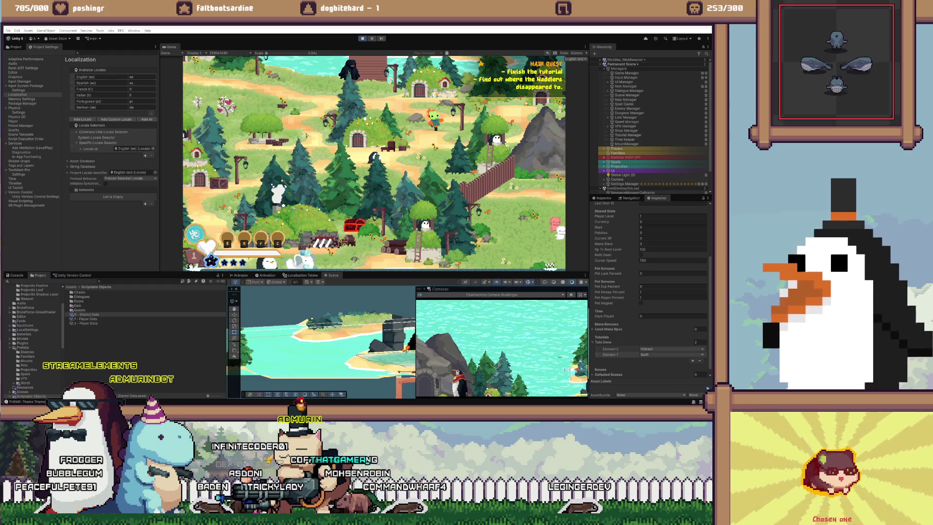
Review the markdown to-do list, then return to UIManager.cs in the code editor
key(alt+Tab)
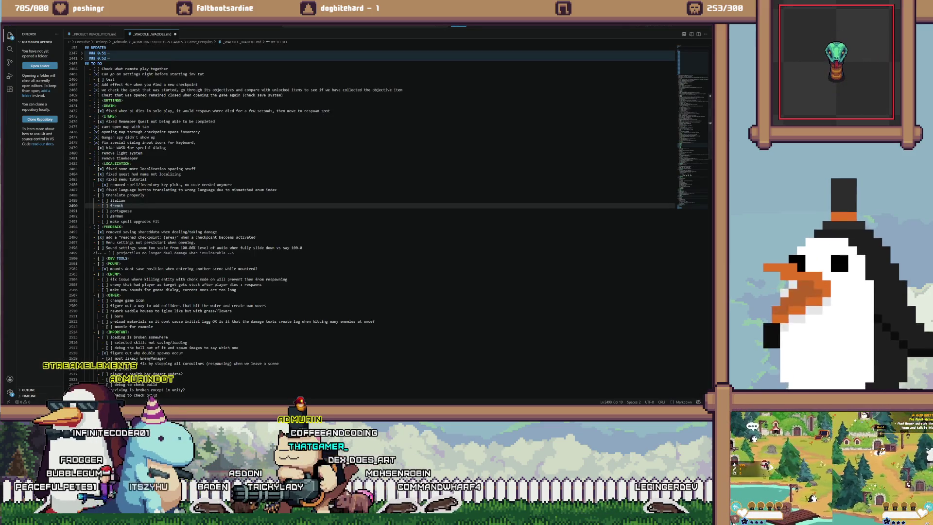
mouse_move(141, 411)
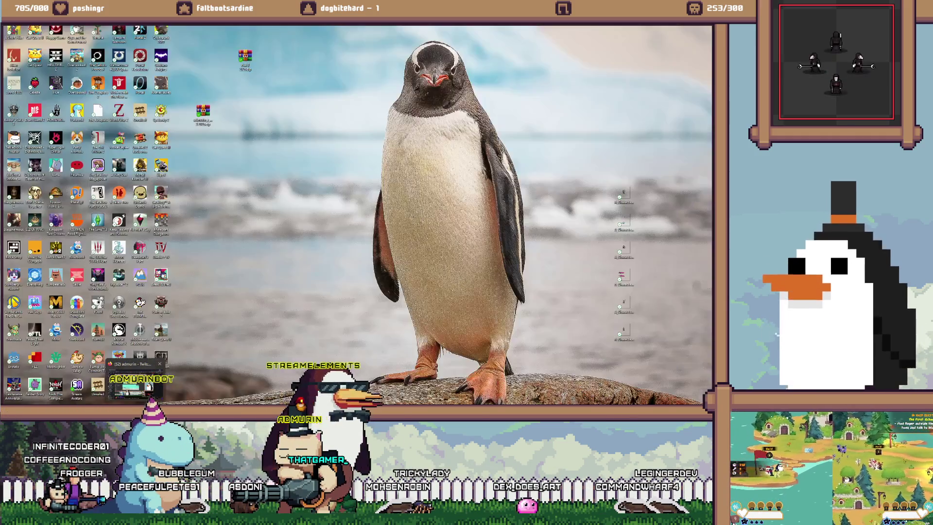
mouse_move(246, 411)
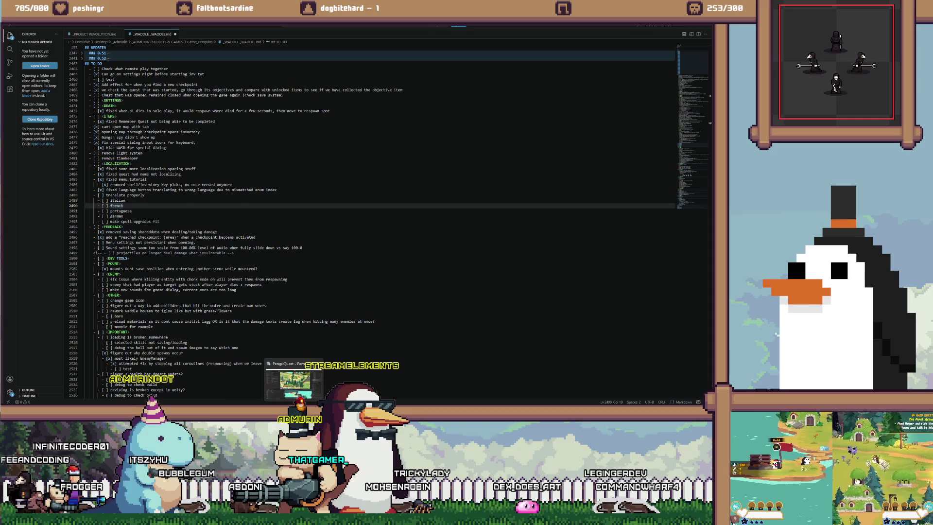
click(294, 411)
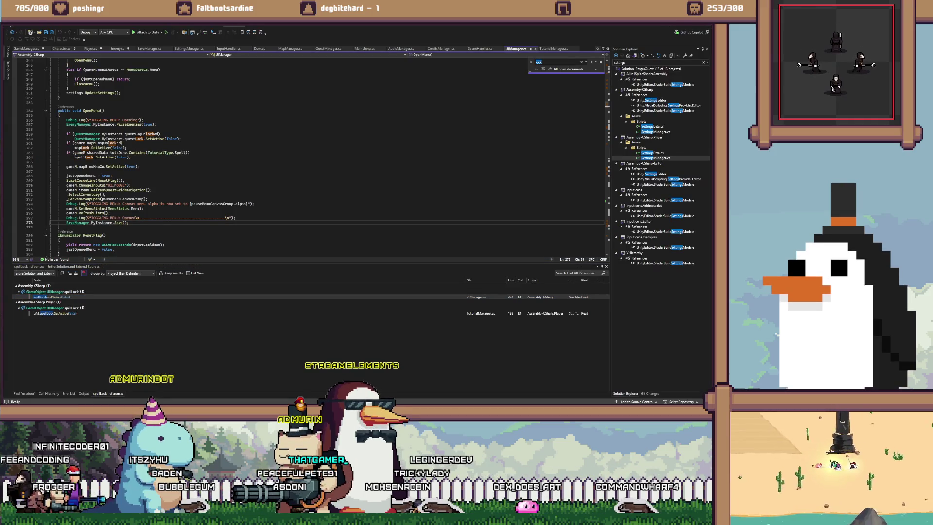
Find the /hud console case in DevConsole.cs and paste a duplicate of it below
key(Return)
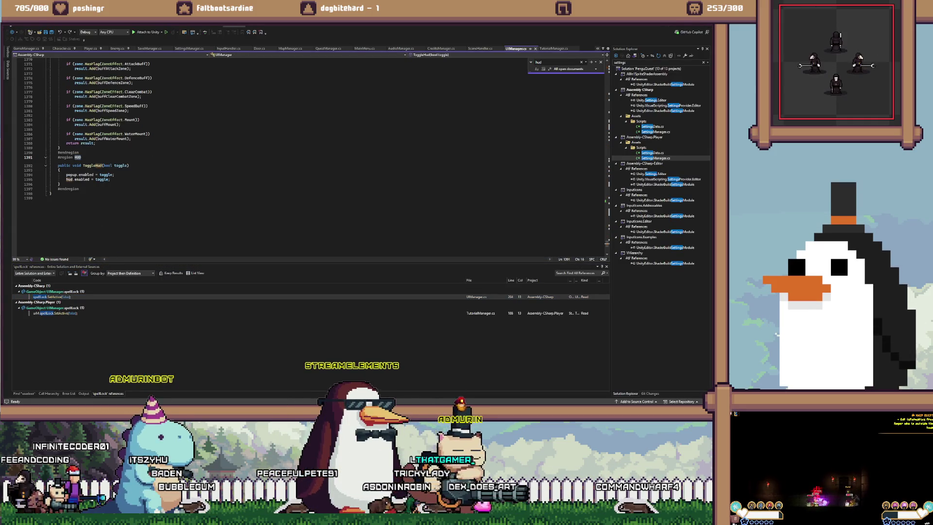
key(Home)
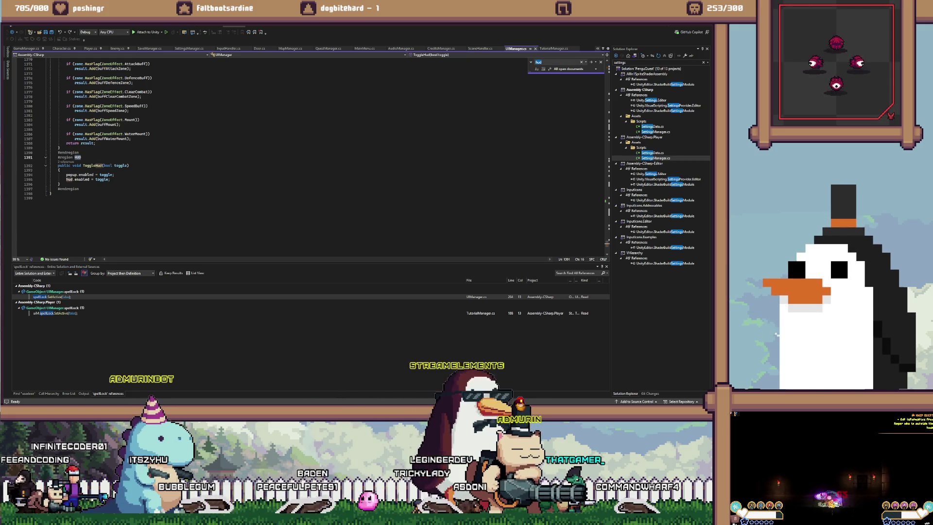
key(Return)
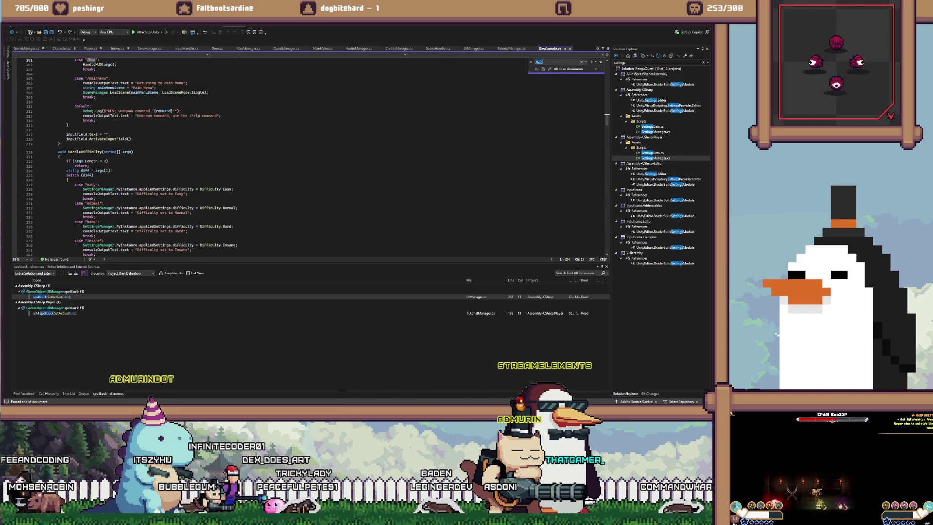
click(145, 134)
scroll(145, 134, up, 9)
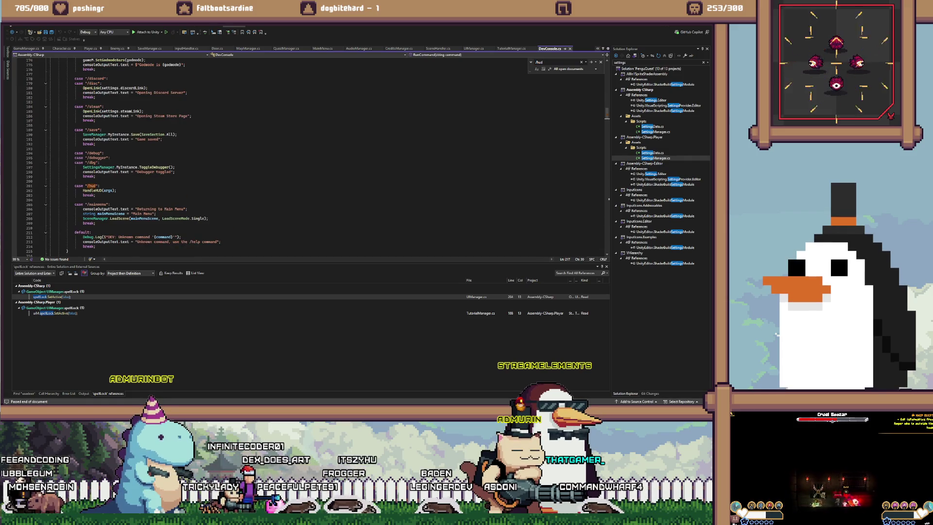
drag(96, 195, 74, 186)
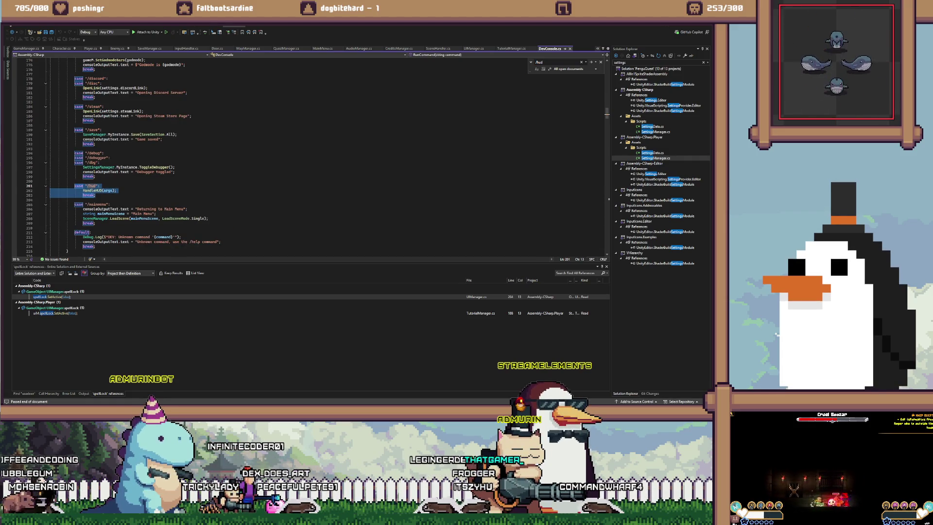
key(ctrl+c)
key(Right)
key(Return)
key(Return)
key(ctrl+v)
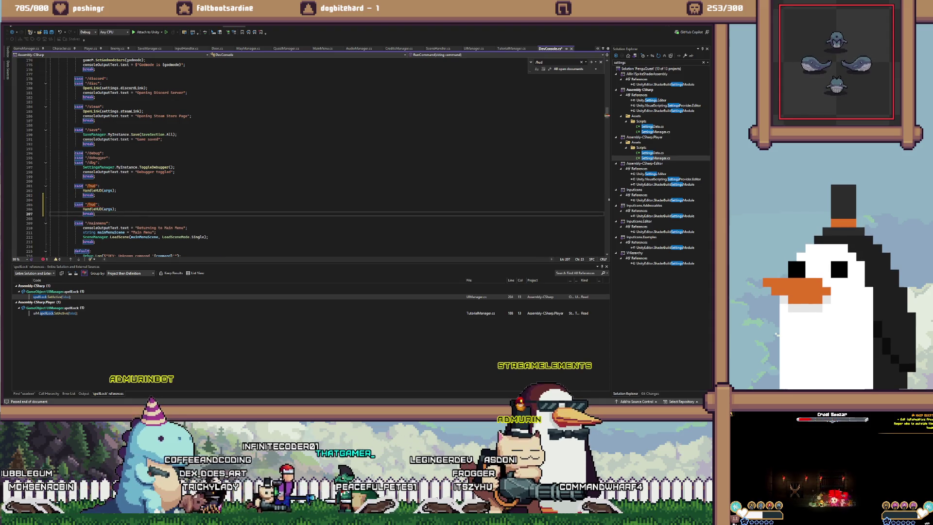
Rename the duplicated case's command from hud to ui and select its HandleHUD(args) call
key(Up)
key(Up)
key(ctrl+shift+Left)
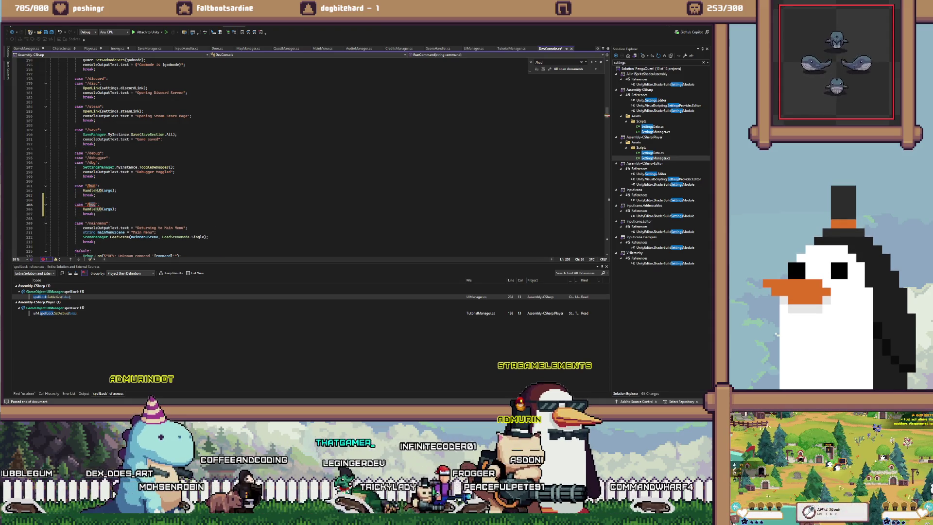
text(ui)
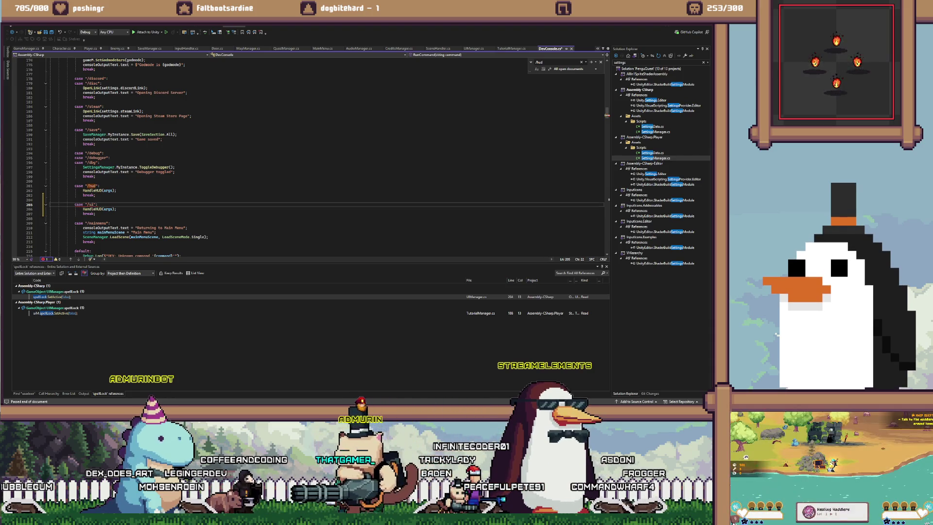
key(End)
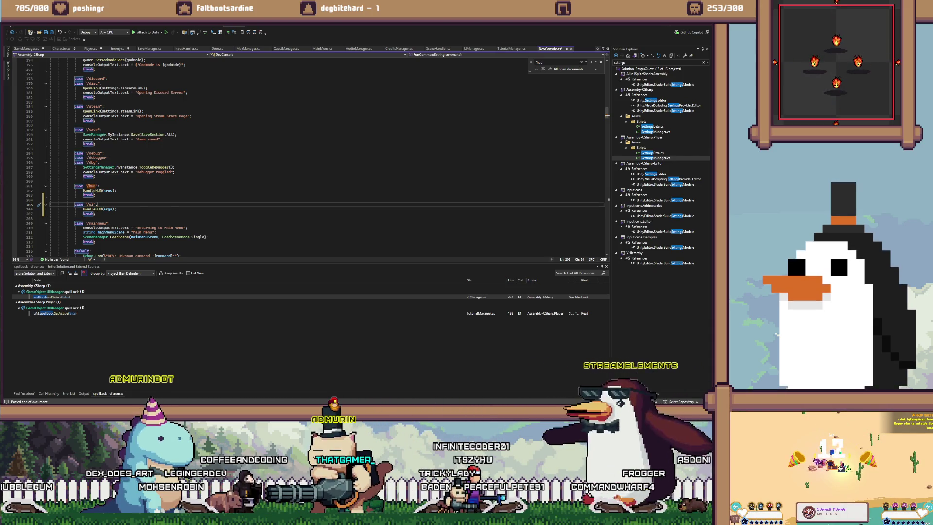
scroll(311, 156, down, 4)
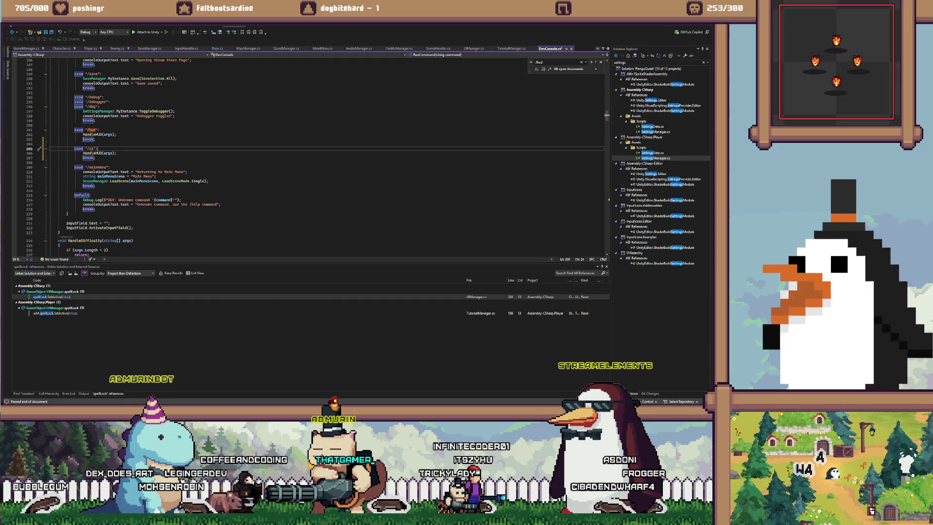
key(Down)
key(End)
key(shift+Home)
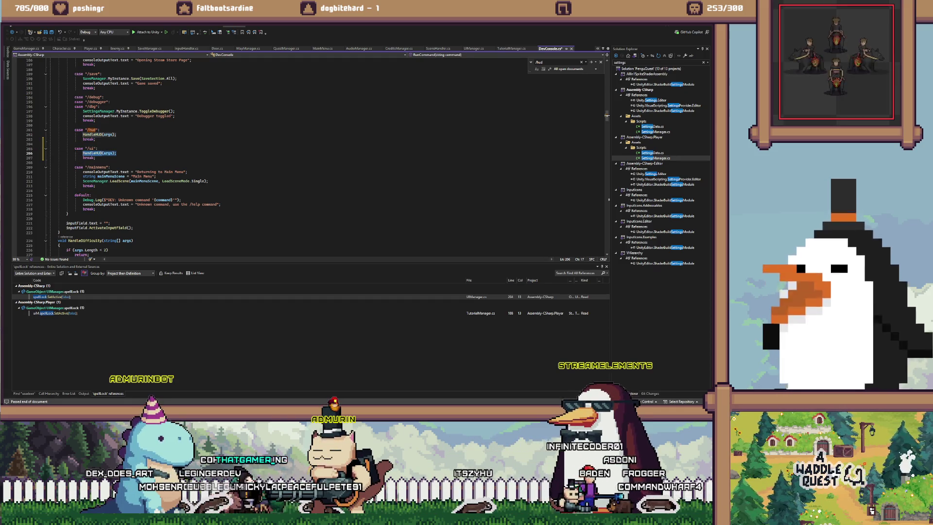
Replace that call with gameM.sharedData.tutsDone.Add(TutorialType.Spell);
text(gameObject)
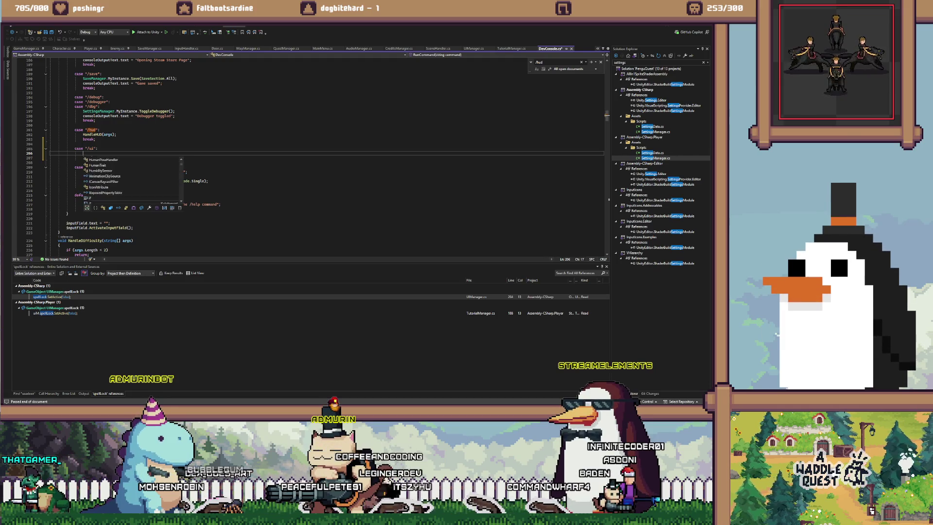
key(BackSpace)
key(BackSpace)
key(BackSpace)
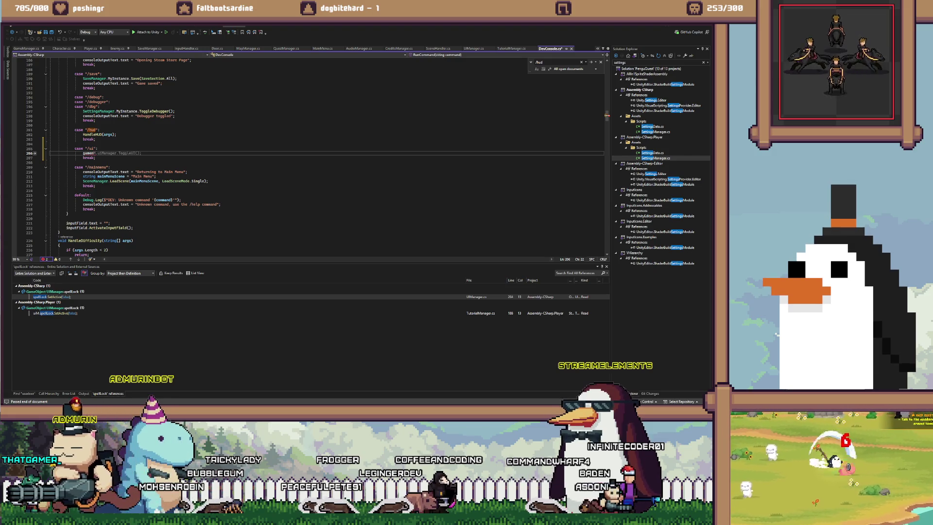
key(BackSpace)
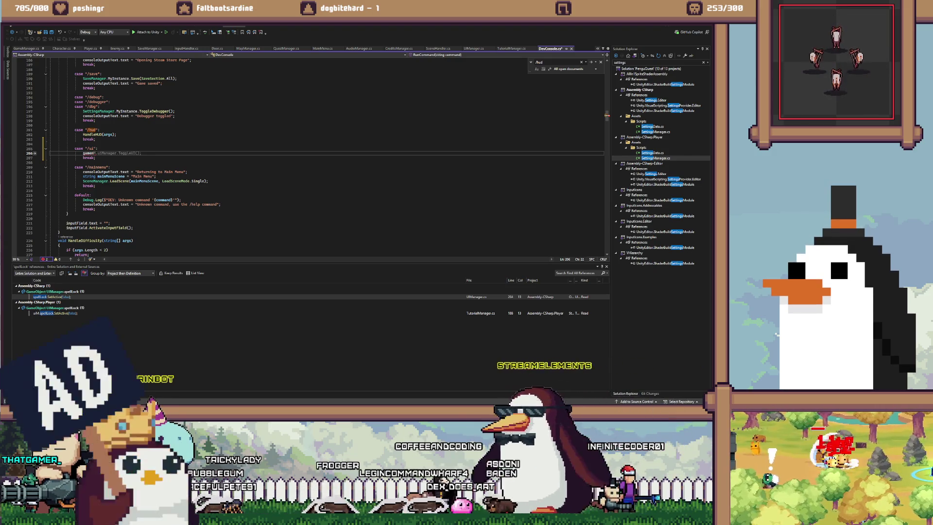
text(.)
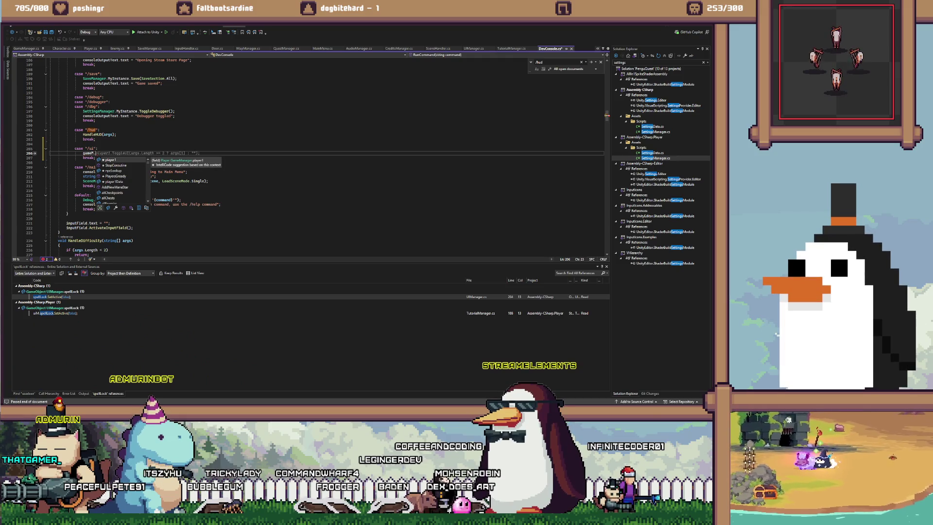
text(sharedData.ad)
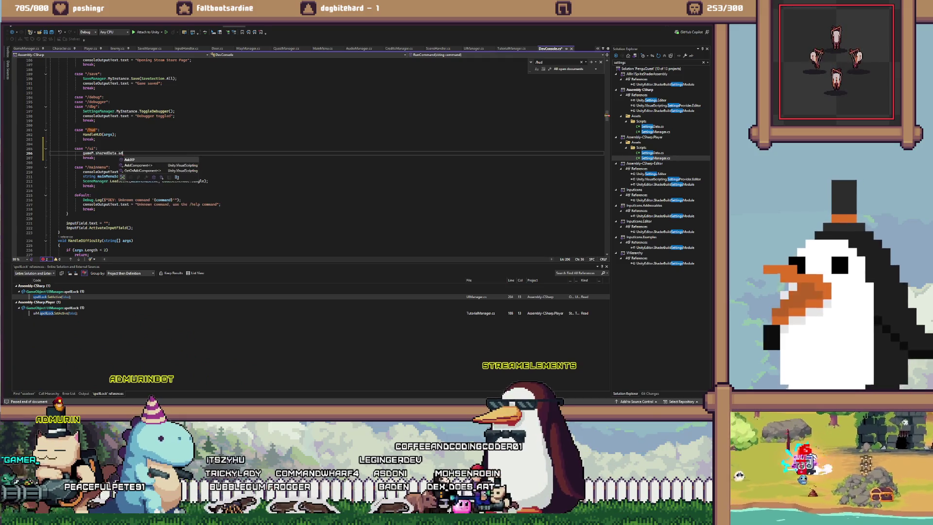
key(BackSpace)
key(BackSpace)
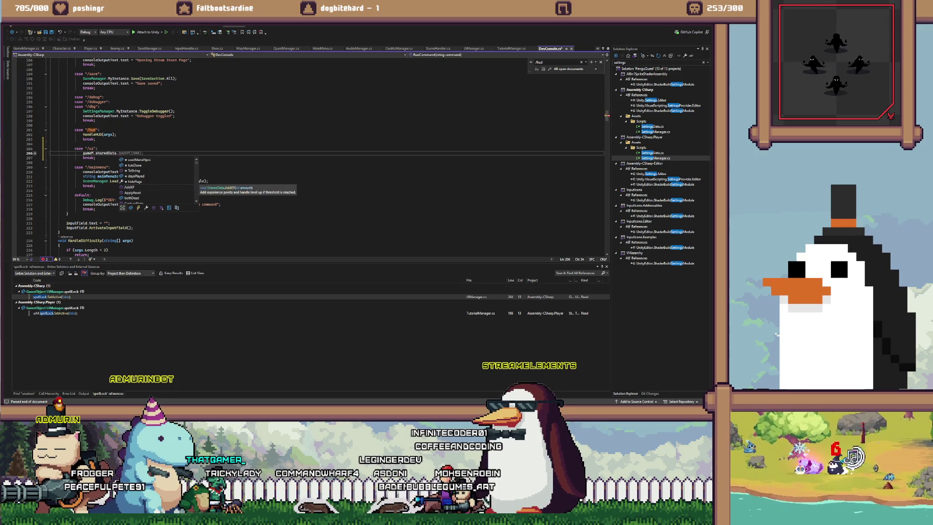
text(A)
key(BackSpace)
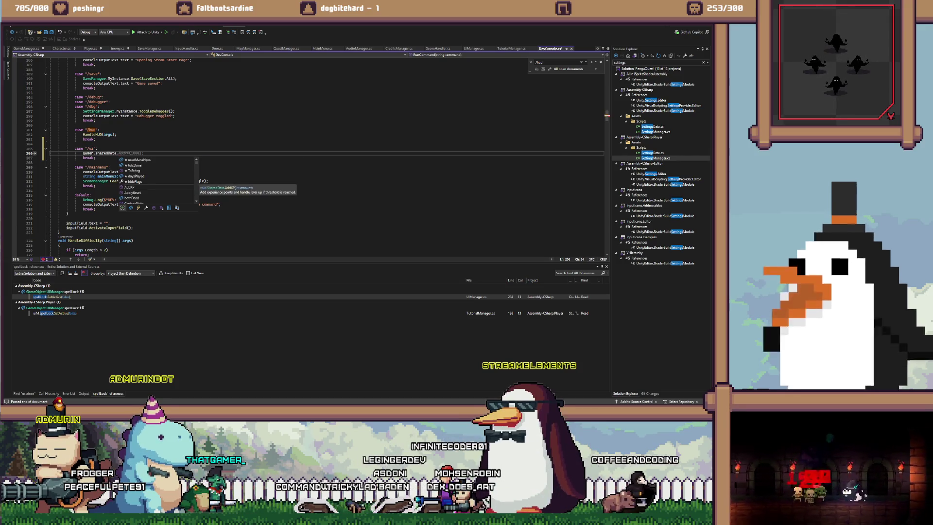
text(tutsDone.Add("UI");)
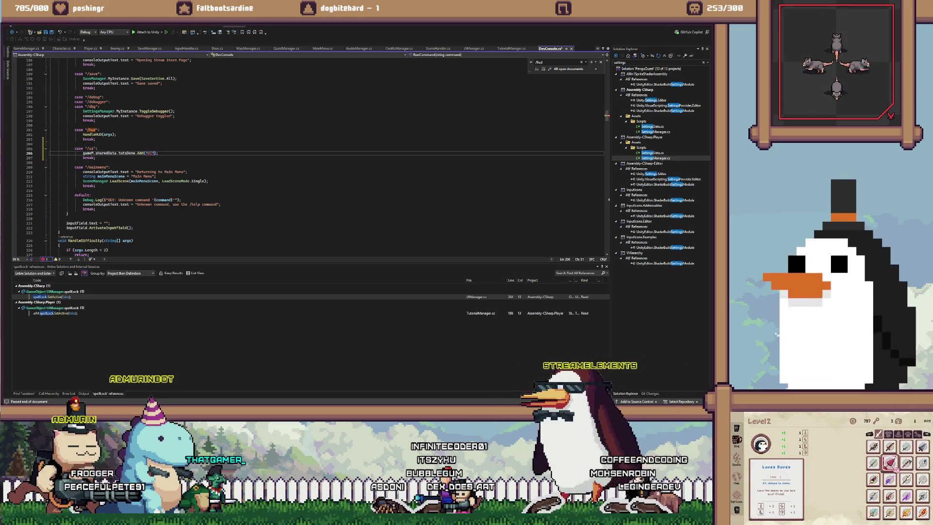
double_click(150, 153)
key(BackSpace)
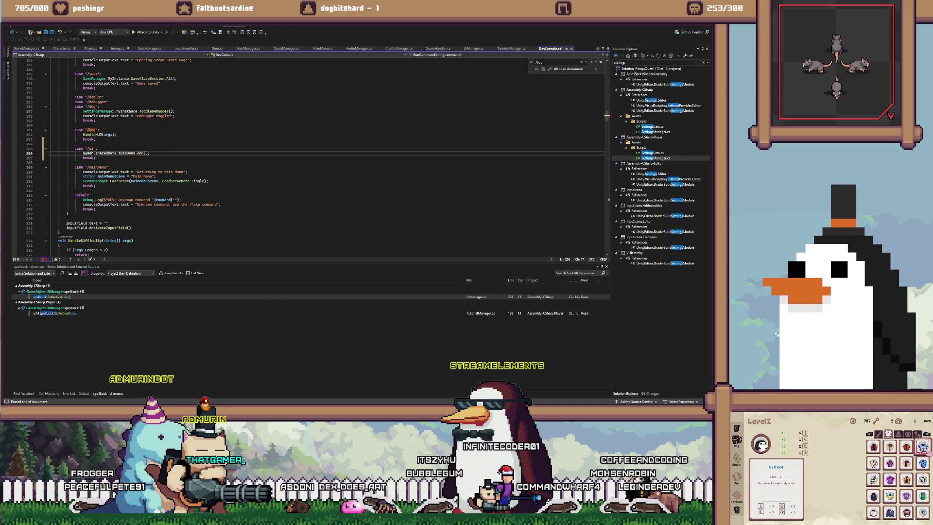
text(spell)
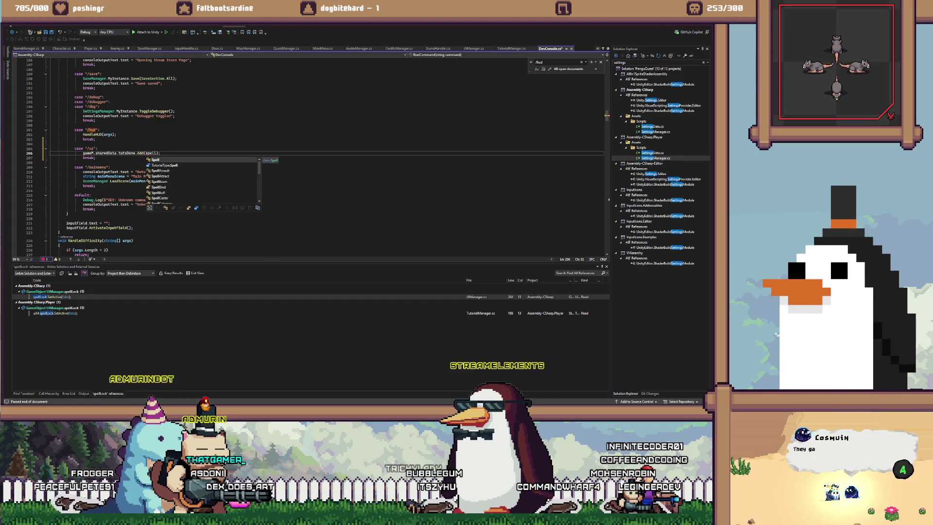
key(Tab)
Insert a blank line under the /ui case and list references to the Add call
click(97, 148)
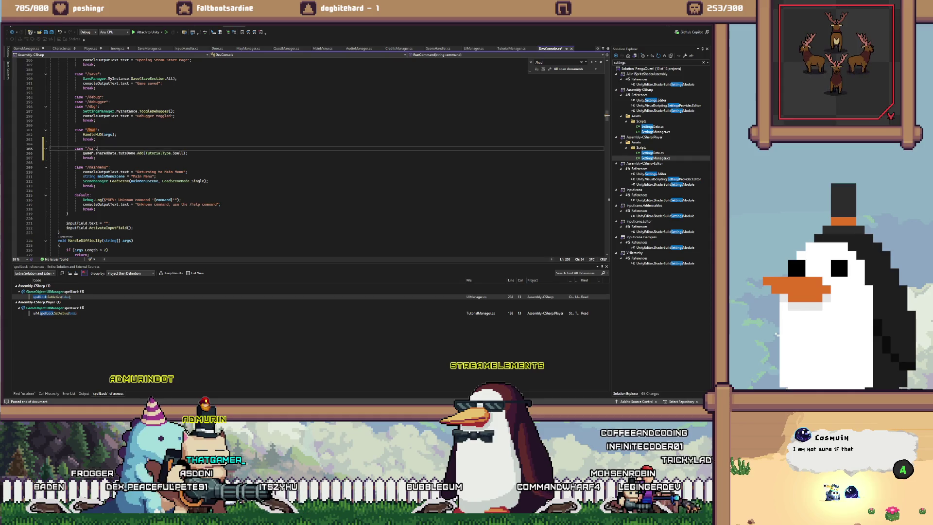
key(Return)
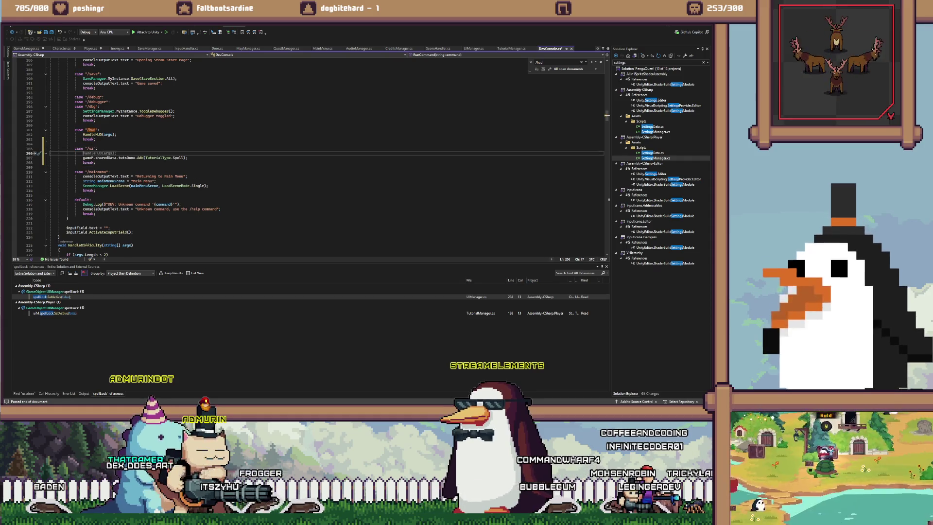
click(140, 157)
key(shift+F12)
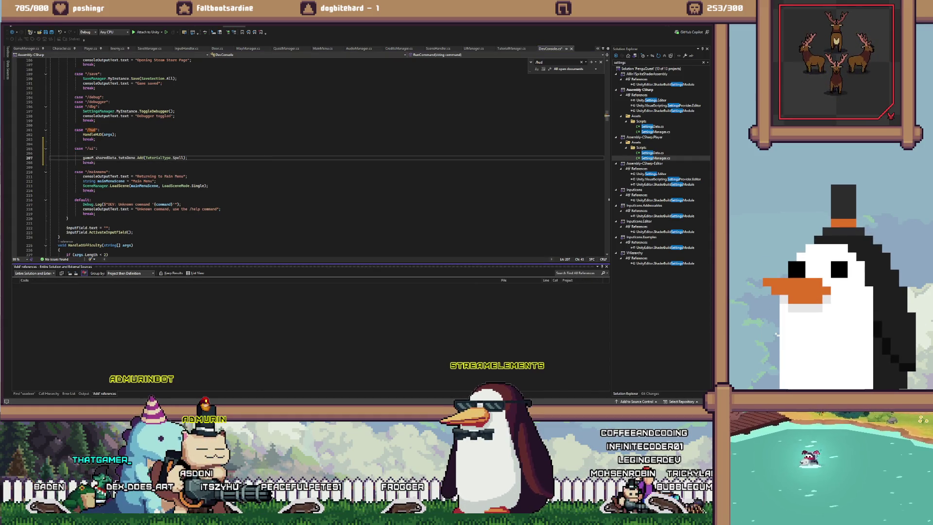
Copy QuestManager.cs's tutsDone contains-MenuQuests check and paste it above the /ui case's Add call
key(shift+F12)
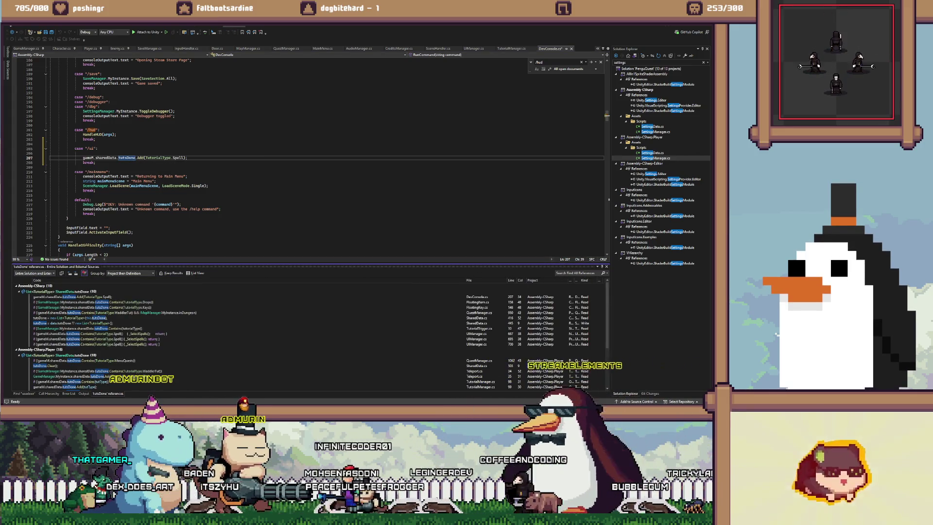
mouse_move(82, 297)
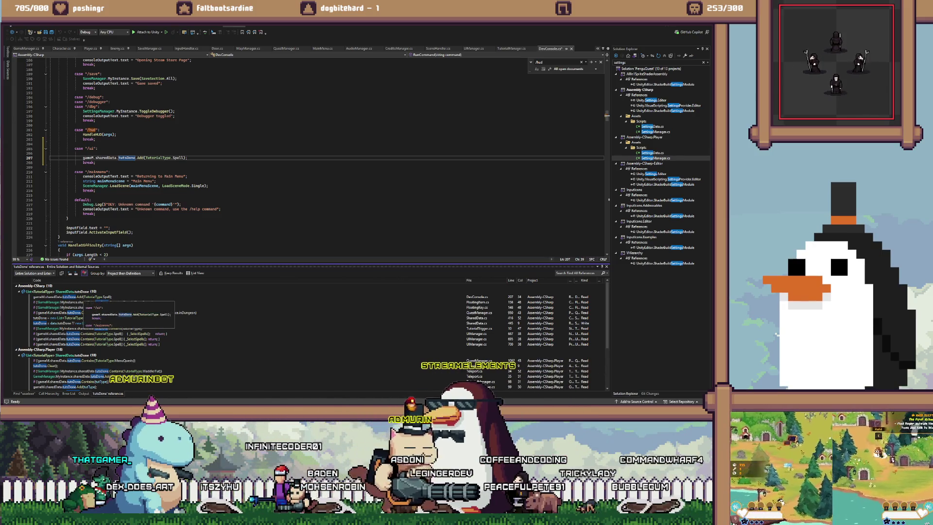
mouse_move(238, 324)
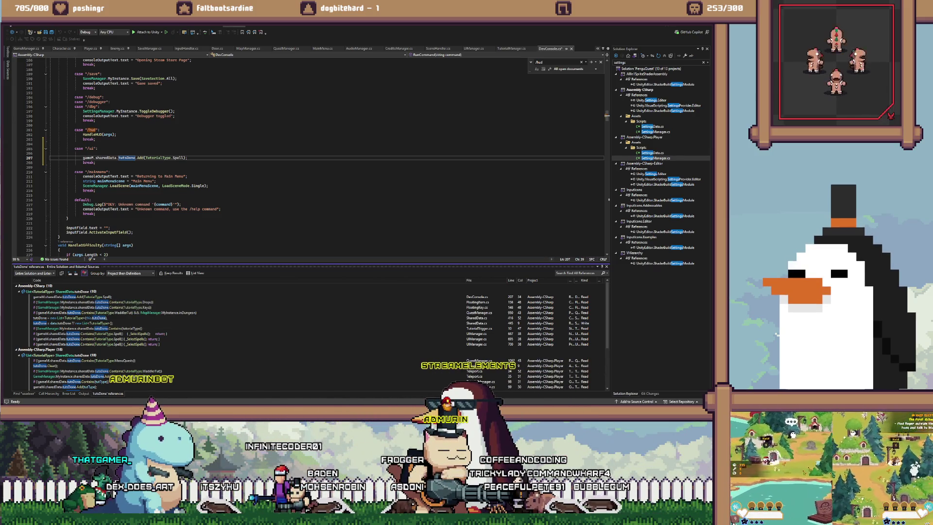
double_click(83, 361)
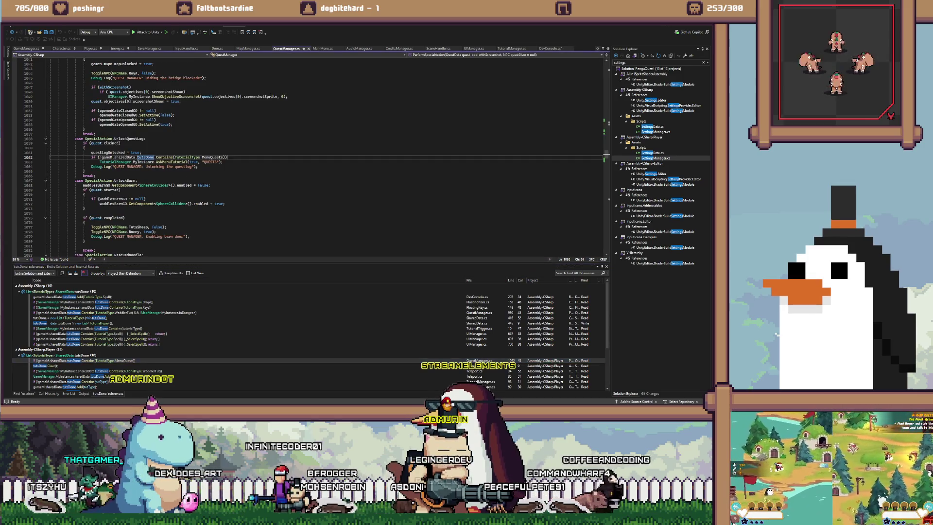
click(227, 157)
click(12, 31)
key(Up)
key(ctrl+v)
key(Return)
key(Delete)
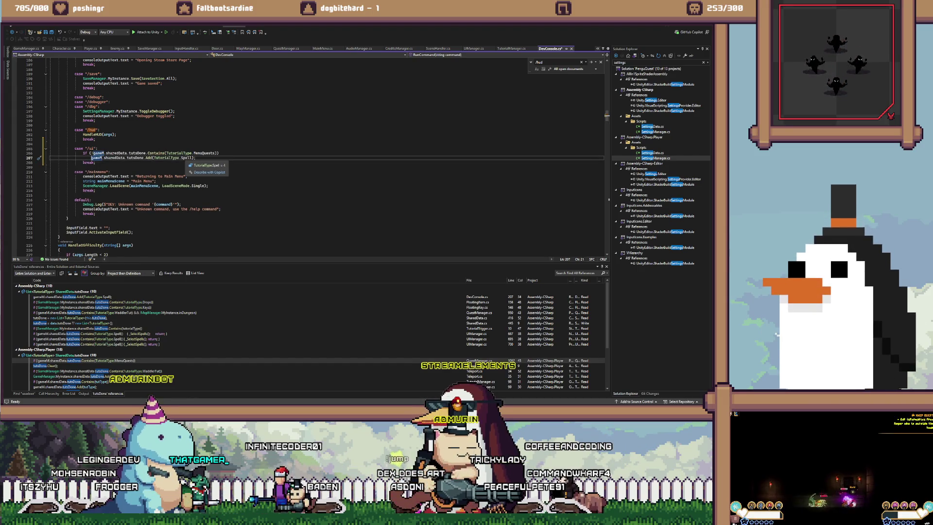
Change the pasted check's TutorialType from MenuQuests to Spell
click(162, 157)
click(166, 153)
double_click(204, 153)
text(Spell)
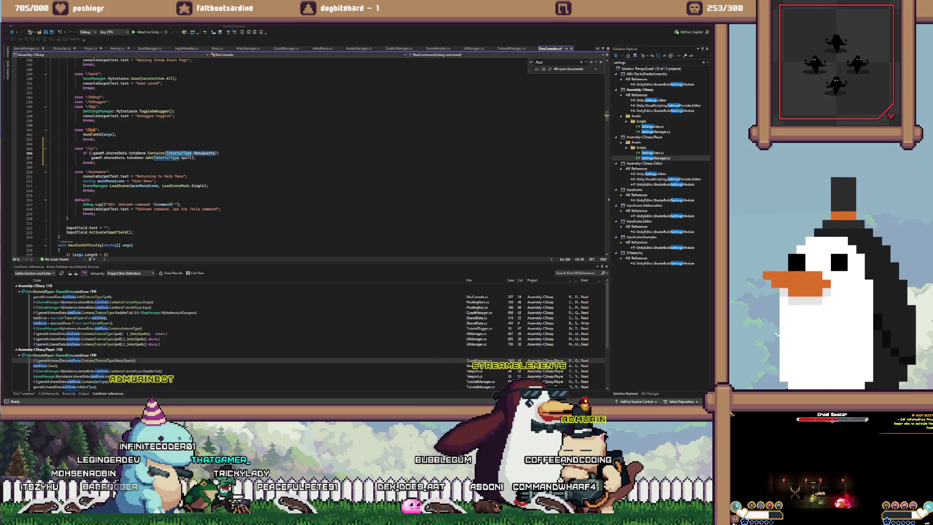
click(186, 158)
click(209, 153)
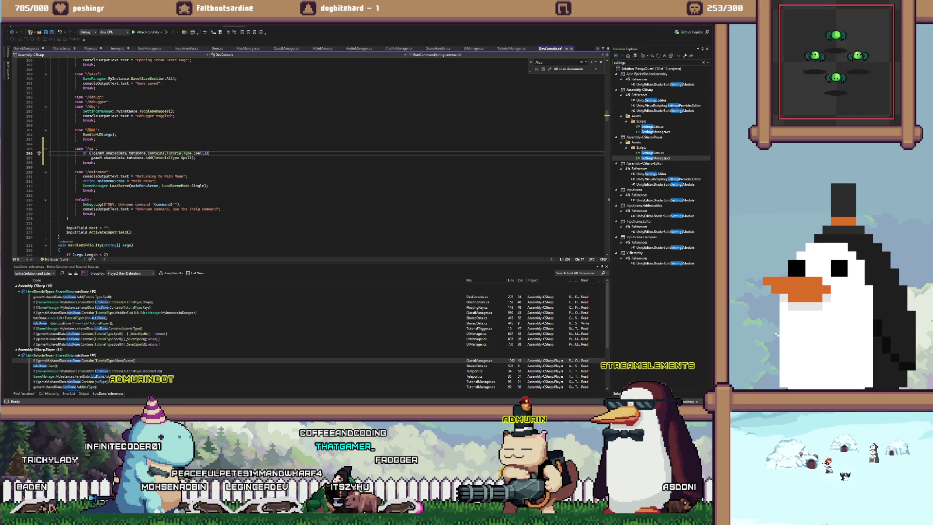
Add a line setting QuestManager.MyInstance.questLogUnlocked = true below the Add call
click(196, 157)
key(Return)
text(Quest)
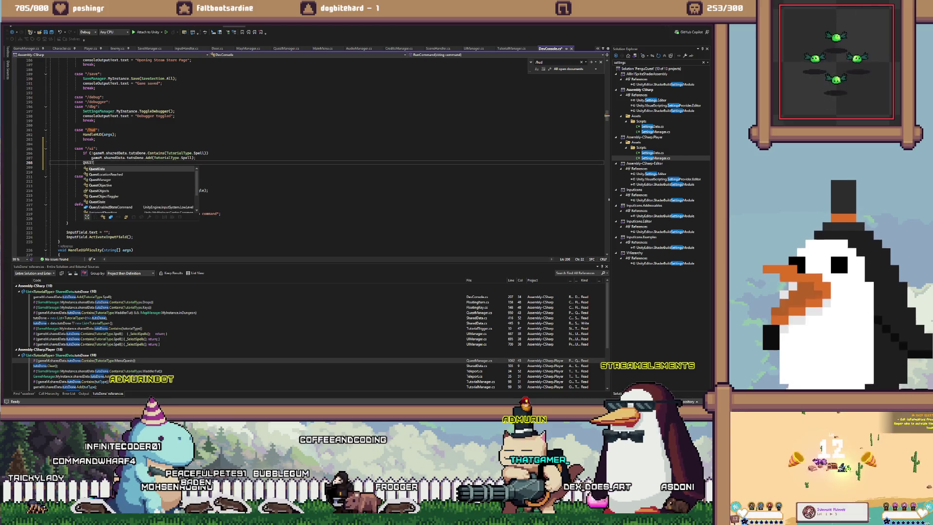
text(Manager.MyInstance)
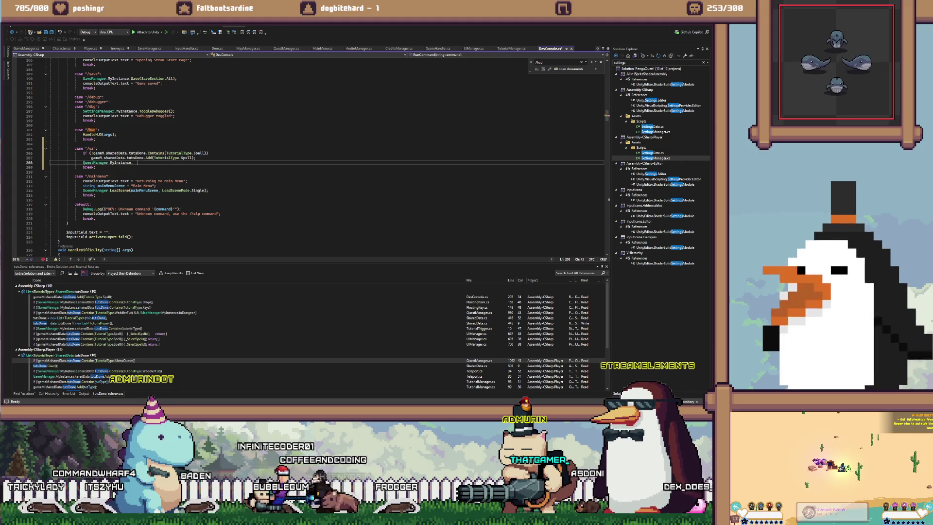
text(.)
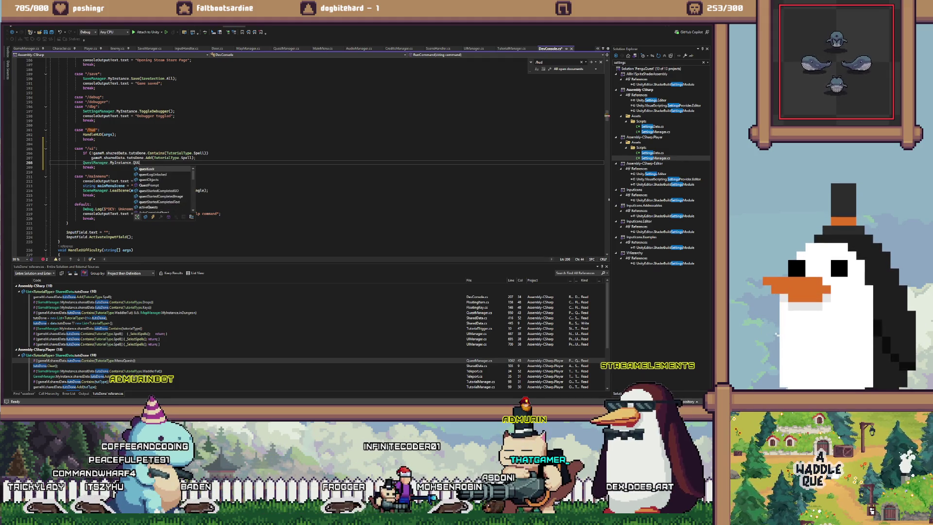
text(st)
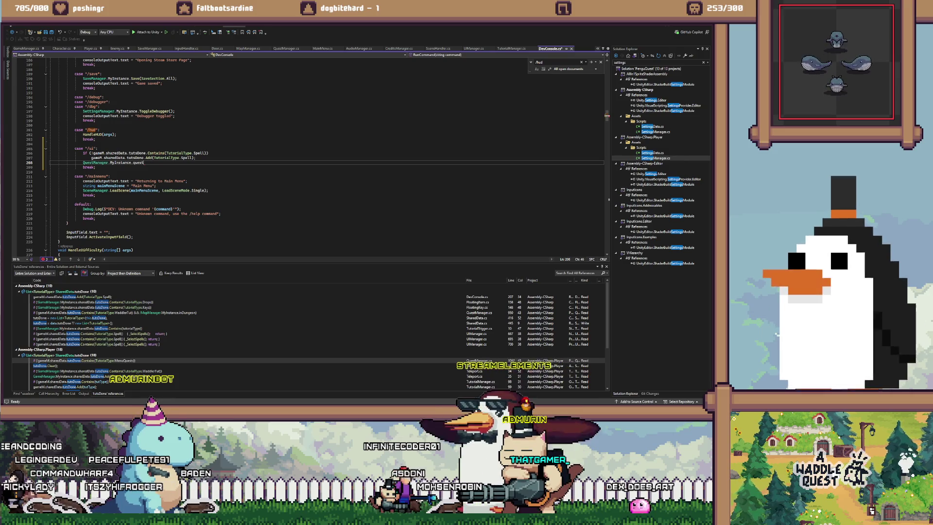
key(BackSpace)
key(BackSpace)
key(BackSpace)
text(ques)
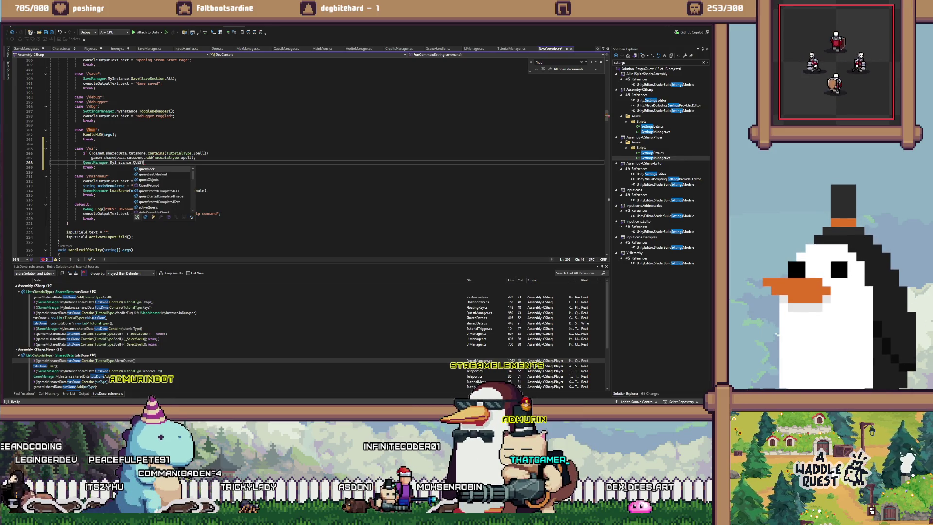
key(Down)
key(Tab)
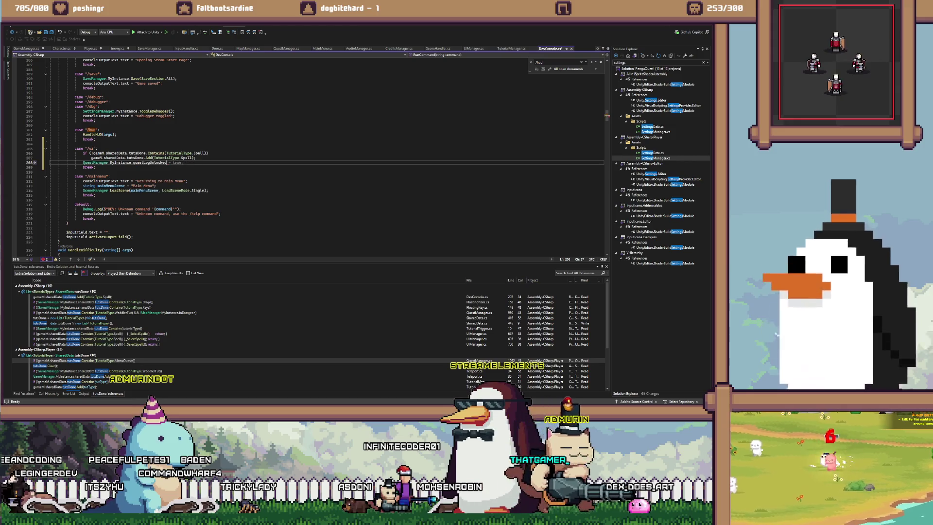
Add MapManager.MyInstance.mapUnlocked = true on the next line, then review the TODO notes
key(Return)
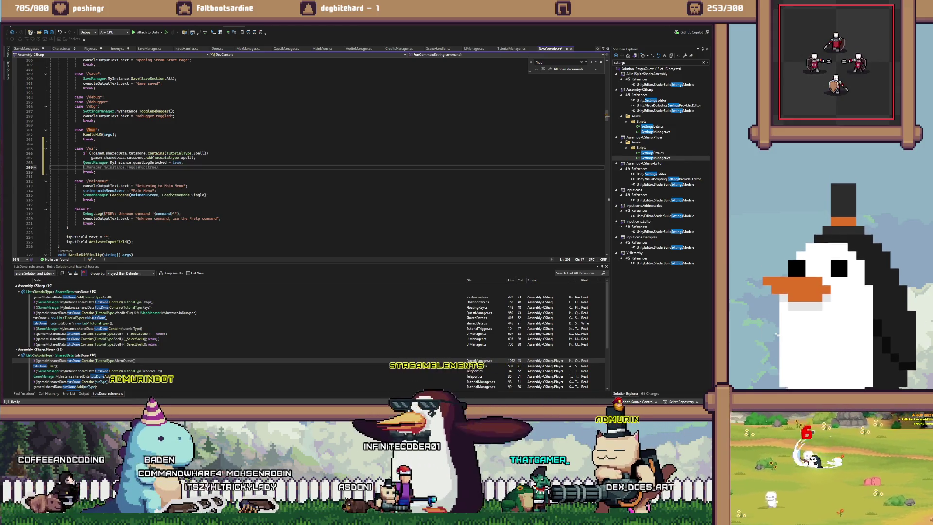
text(M)
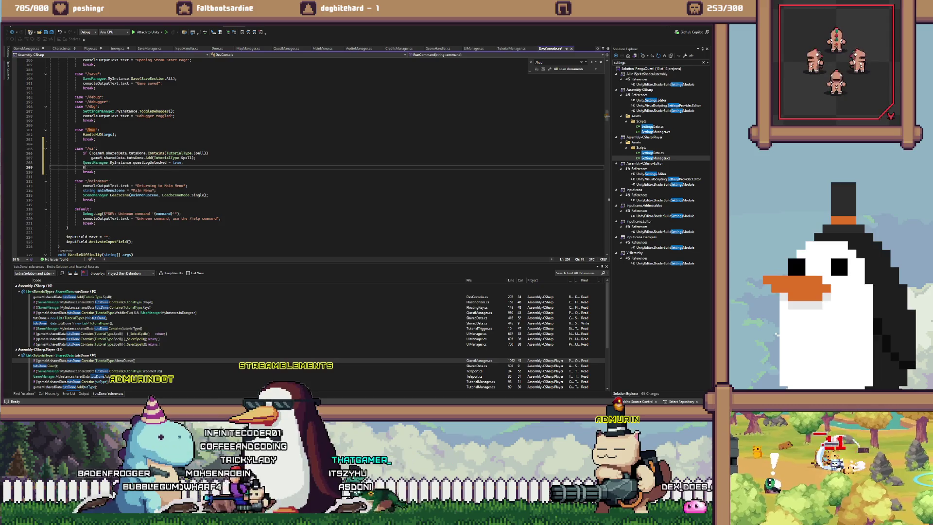
text(apManager.MyInstance.mapUnlocked)
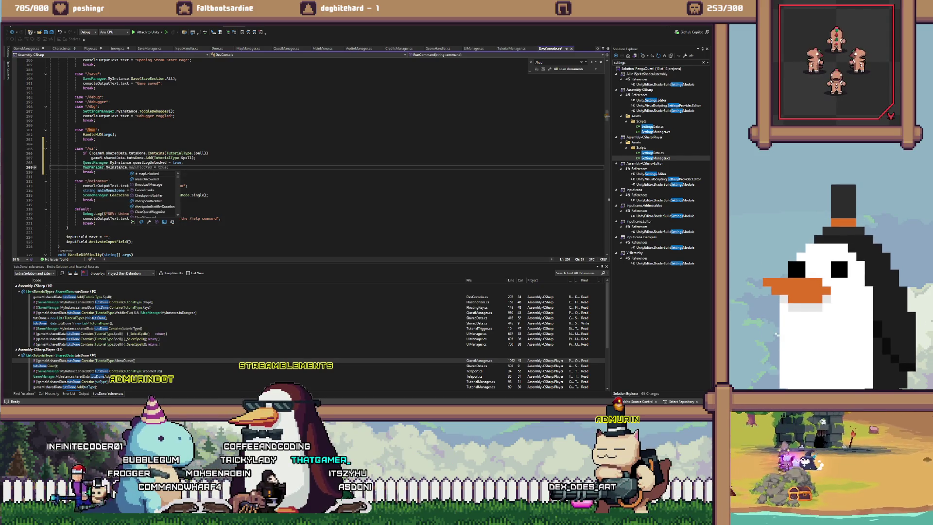
key(Tab)
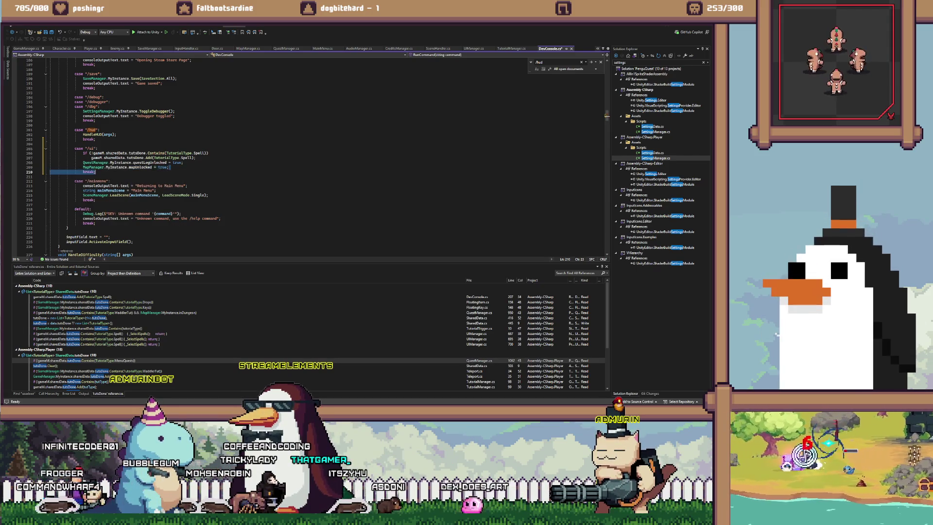
click(83, 144)
scroll(83, 144, down, 2)
scroll(311, 156, down, 5)
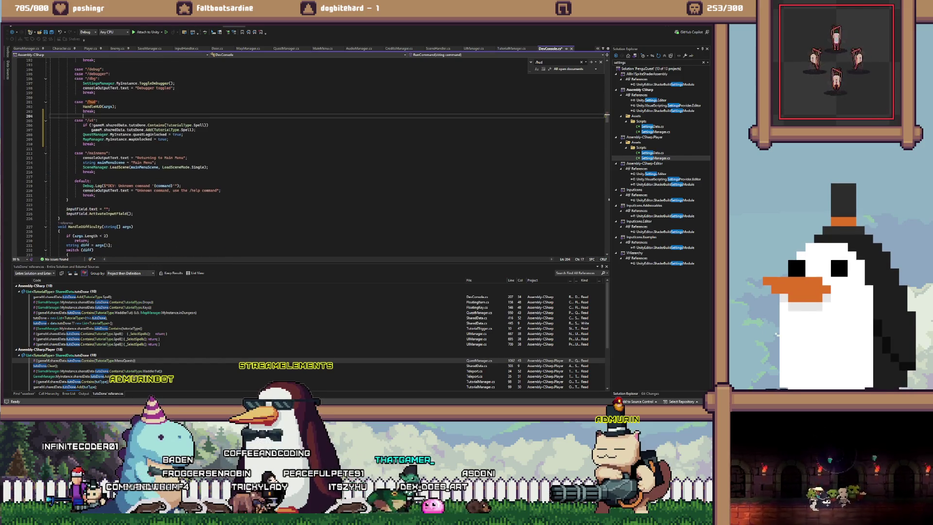
scroll(311, 155, up, 8)
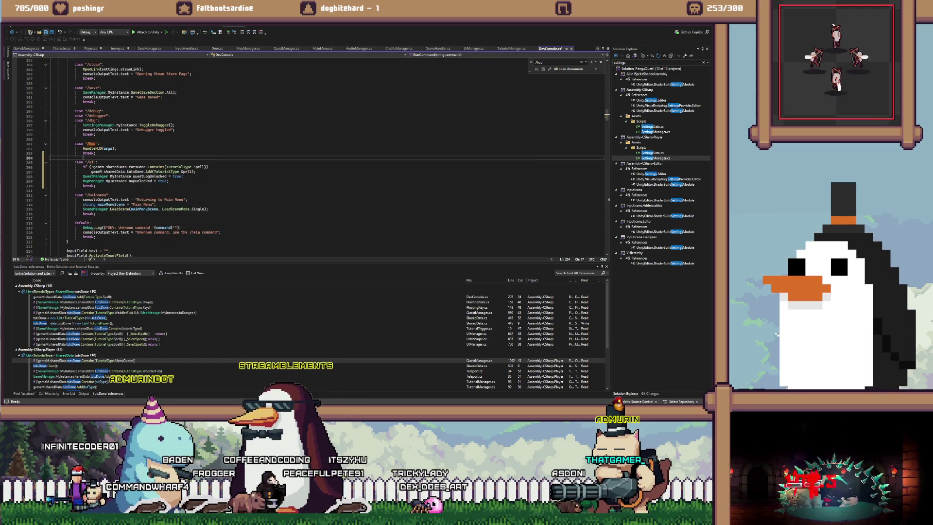
key(alt+Tab)
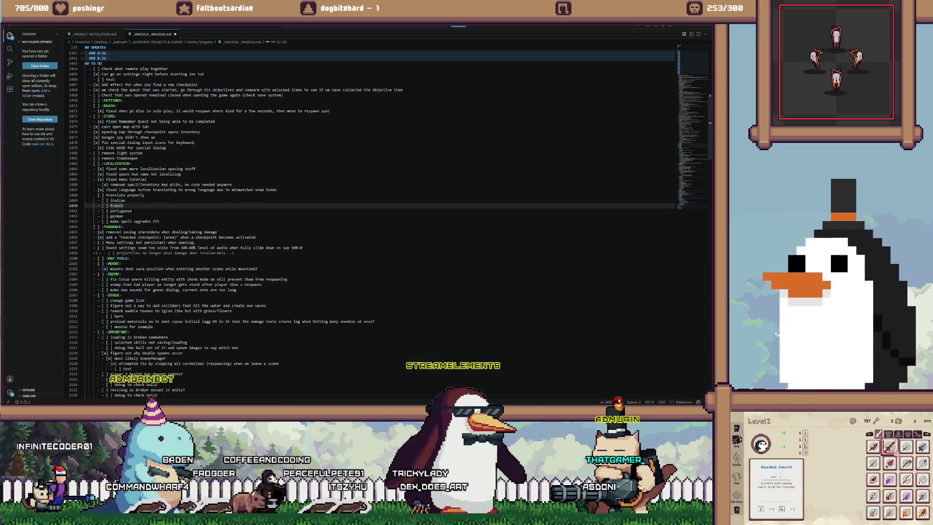
Return to the Unity editor to compile the DevConsole.cs changes
key(alt+Tab)
key(alt+Tab)
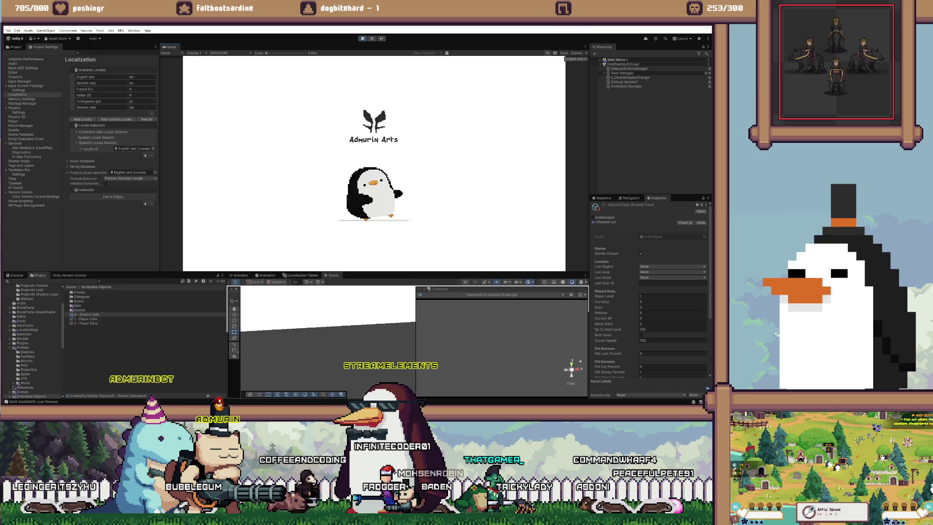
Start a solo game, run RESET in the dev console, rejoin as player one, and peek at the inventory
key(Return)
key(Return)
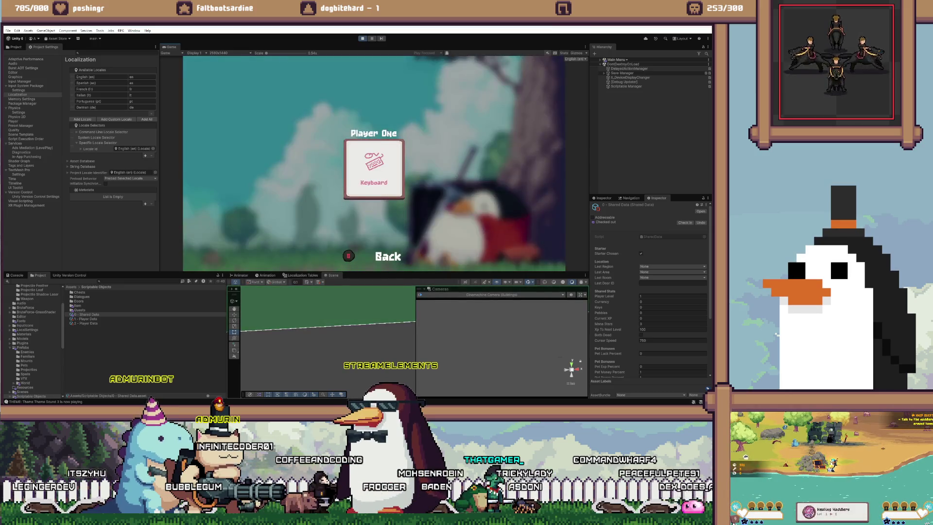
key(Return)
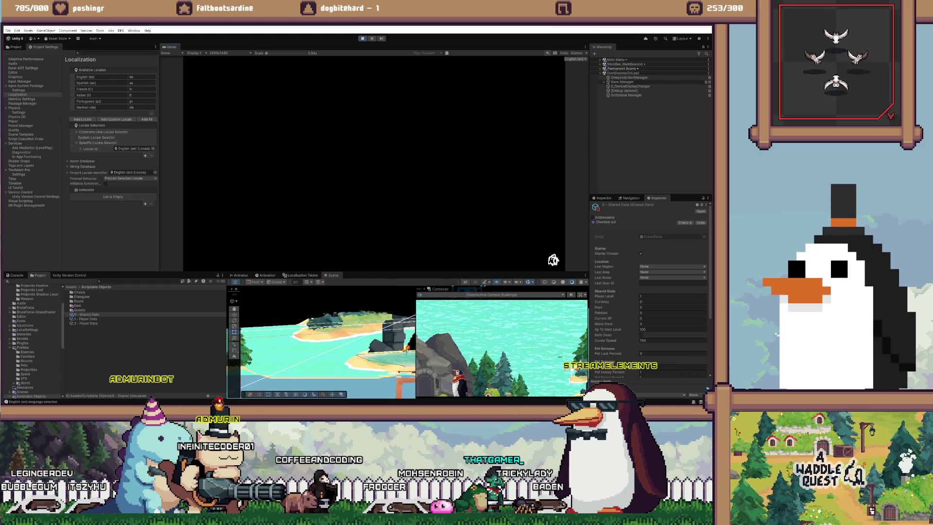
key(grave)
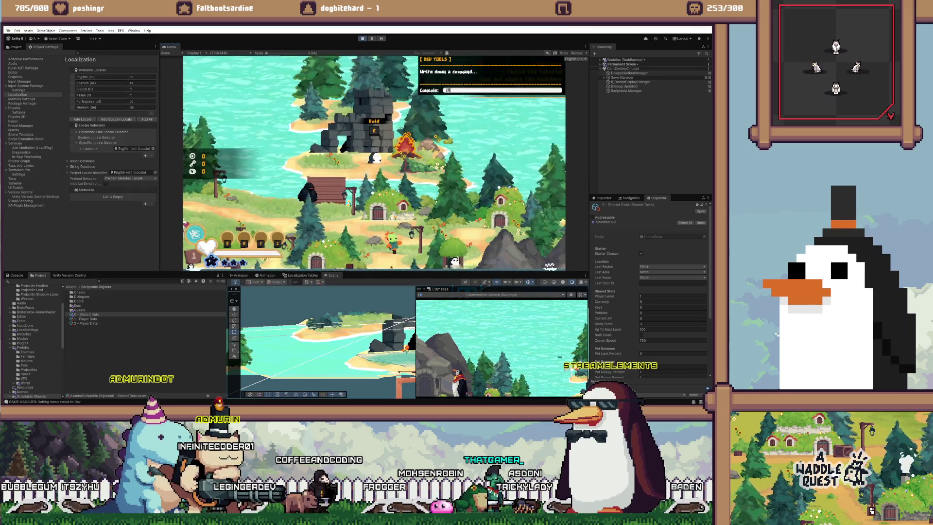
text(RESET)
key(Return)
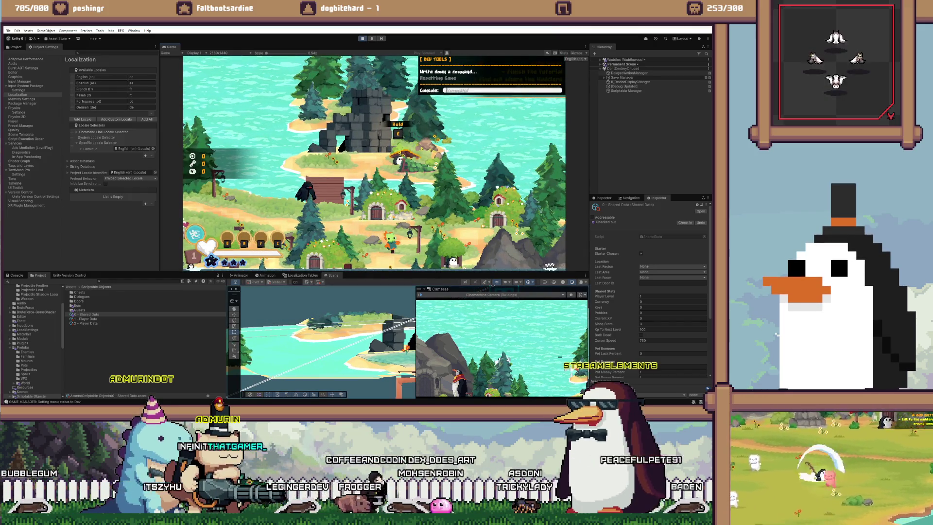
key(Return)
key(Return)
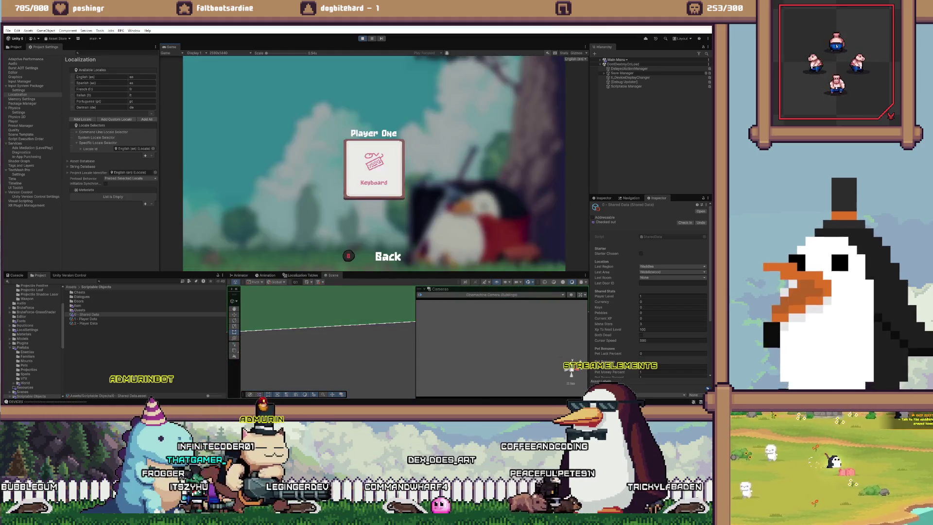
key(Return)
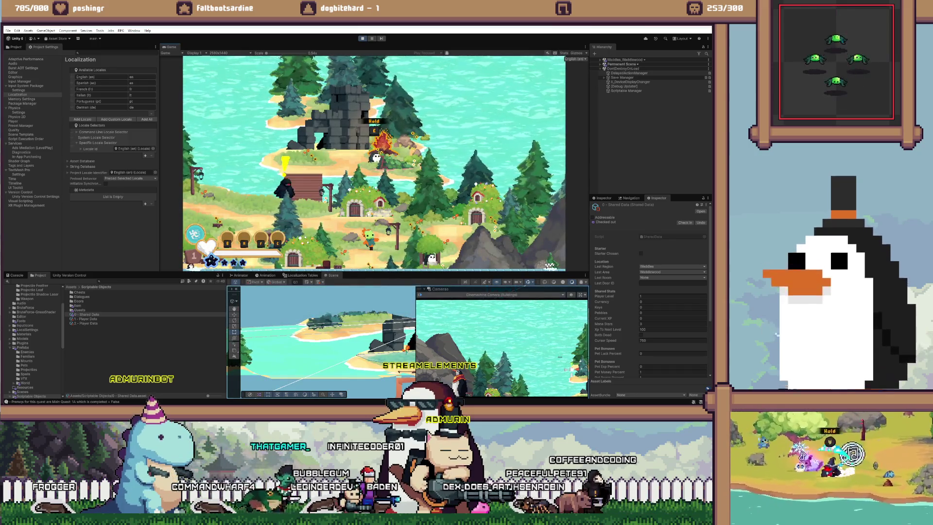
key(Escape)
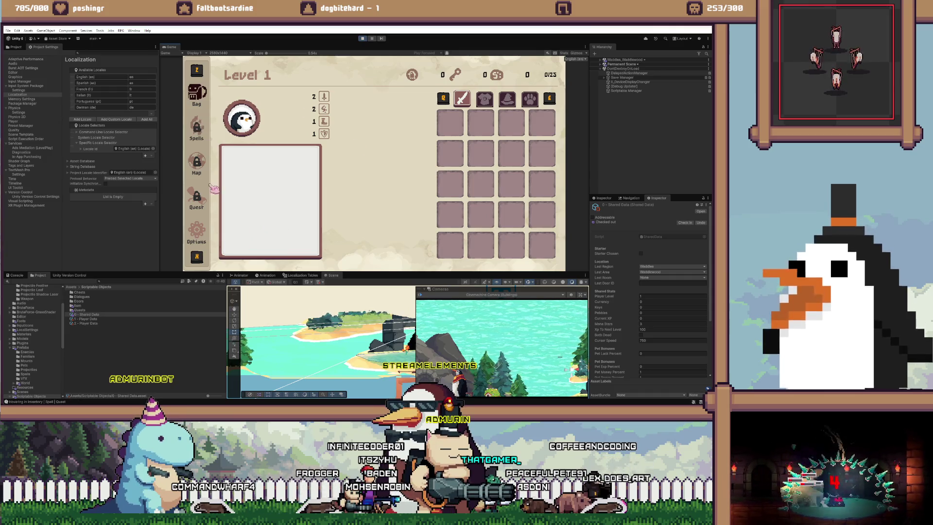
key(Escape)
Reopen and close the dev console, then open the inventory to check its Spells, Map and Quest tabs
key(grave)
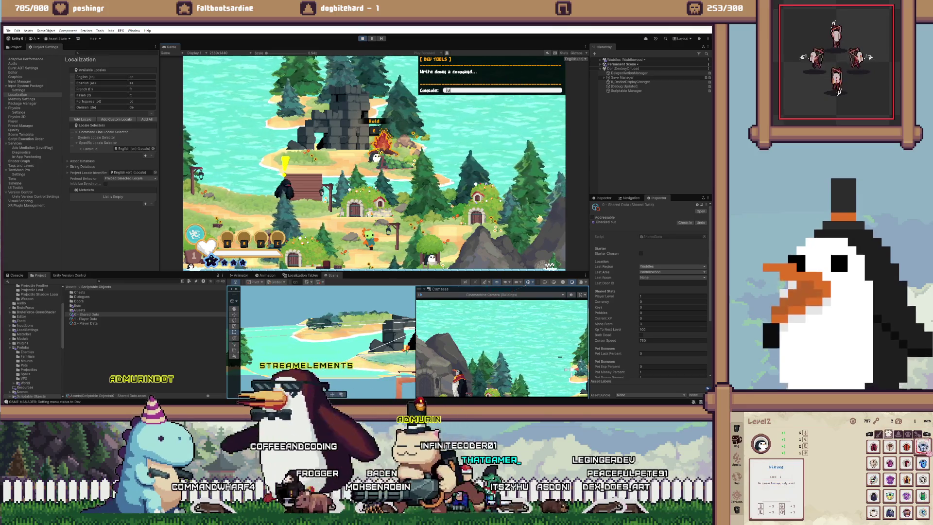
key(Return)
text(/wm)
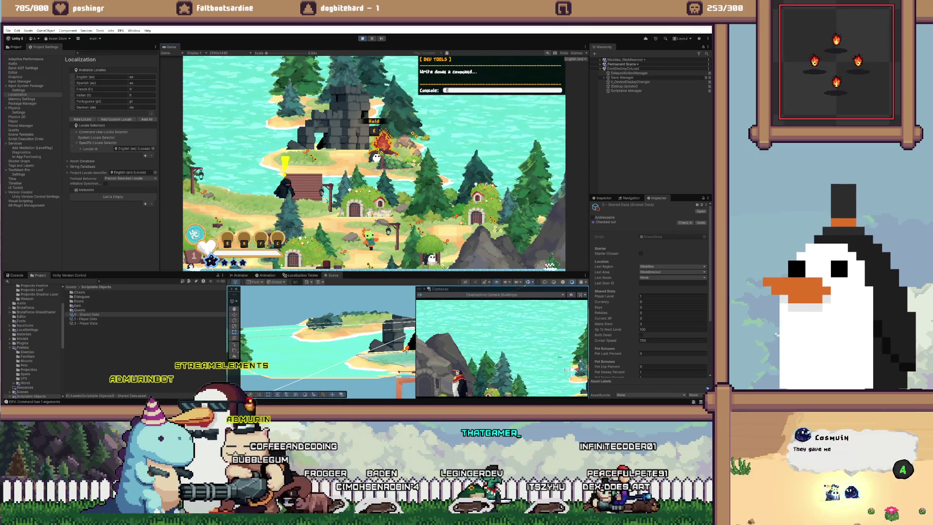
key(BackSpace)
key(BackSpace)
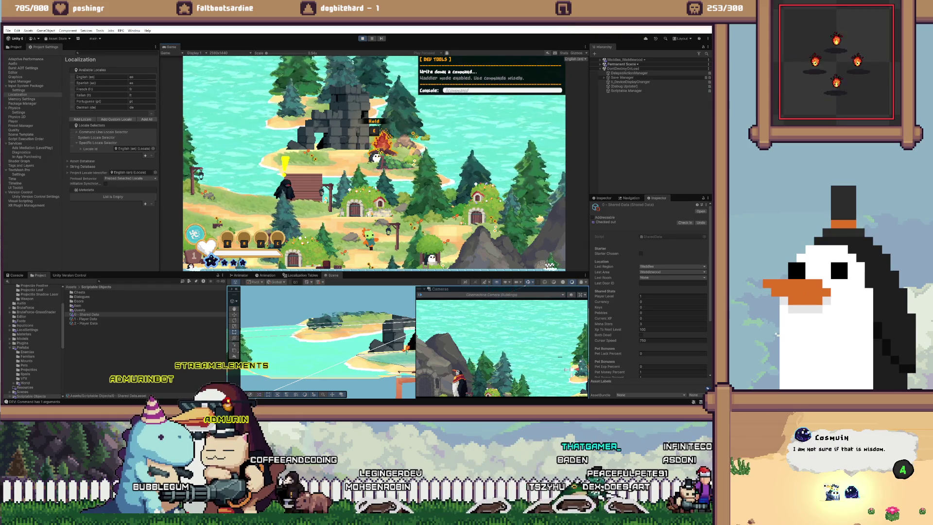
key(Escape)
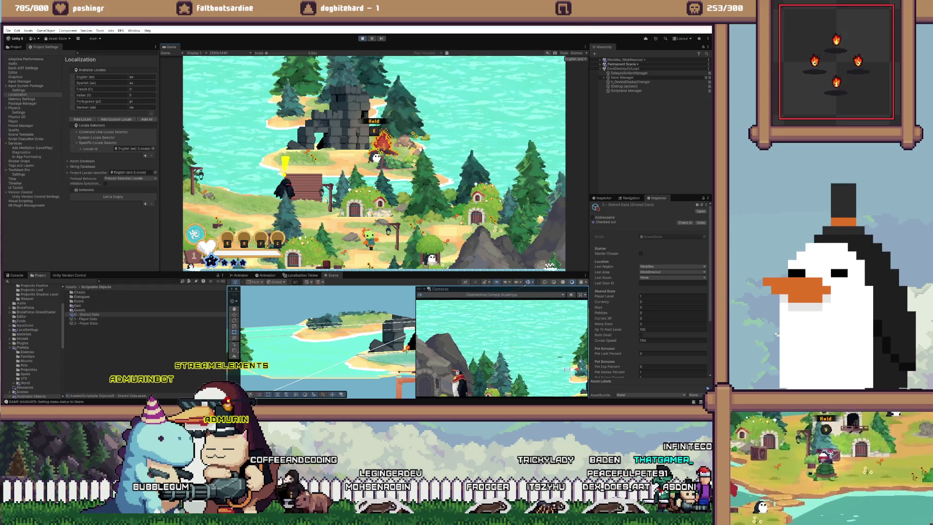
key(Tab)
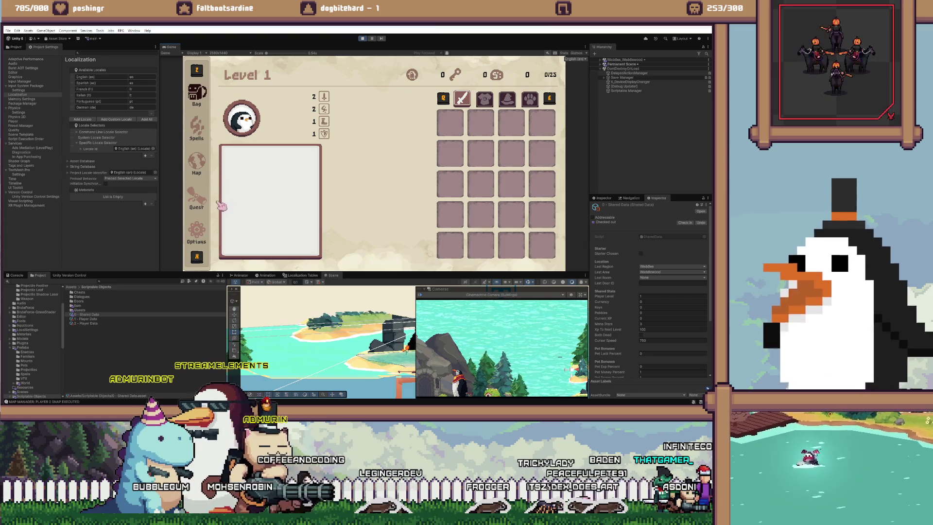
key(alt+Tab)
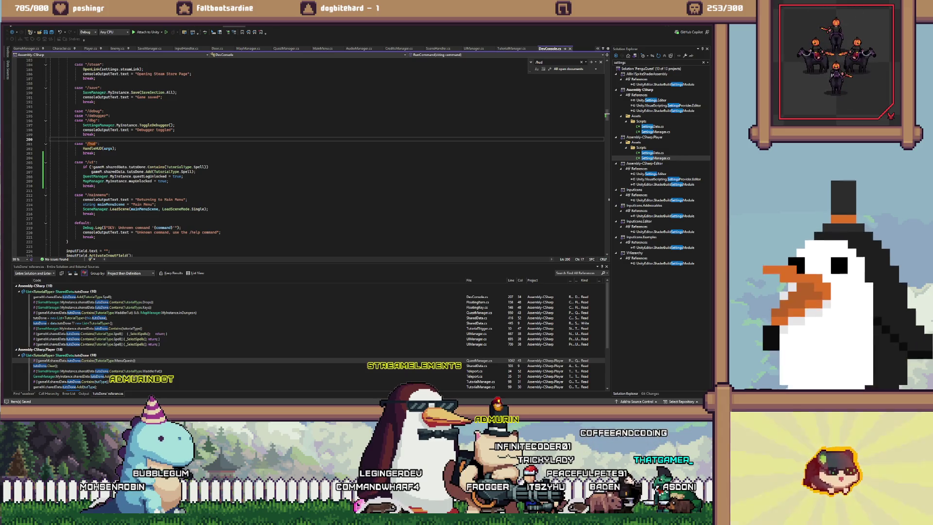
Paste a consoleOutputText line under mapUnlocked reporting "UI unlocked", then recompile in Unity
click(169, 181)
key(Return)
text(consoleOutputText.text = "Debugger toggled";)
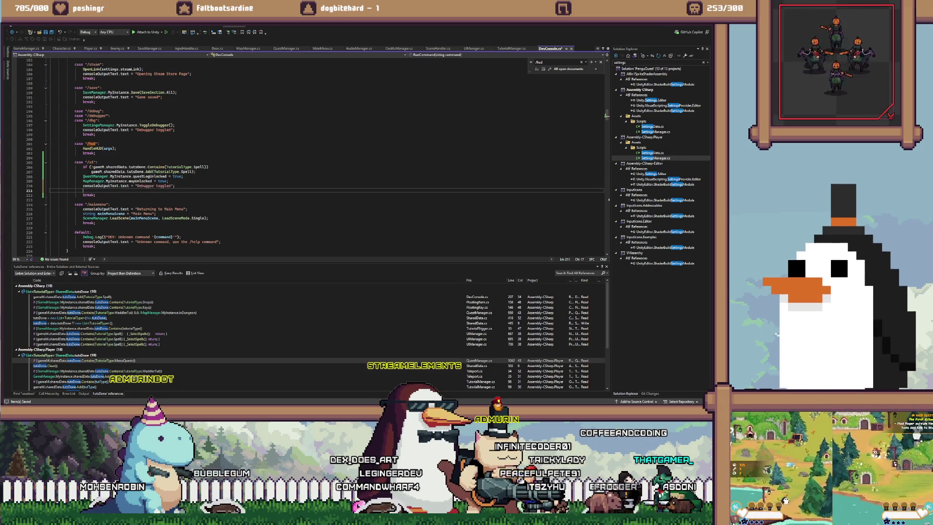
key(BackSpace)
double_click(147, 185)
text(UI unlock)
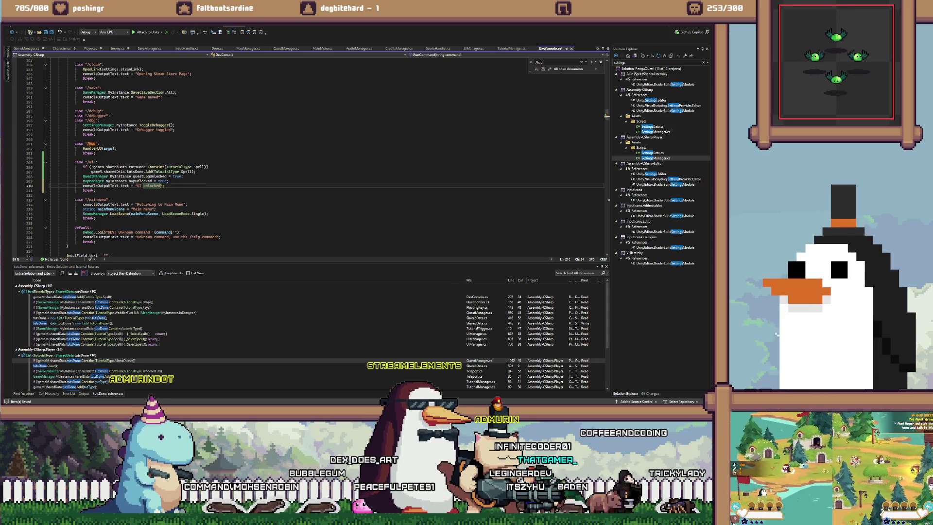
click(168, 180)
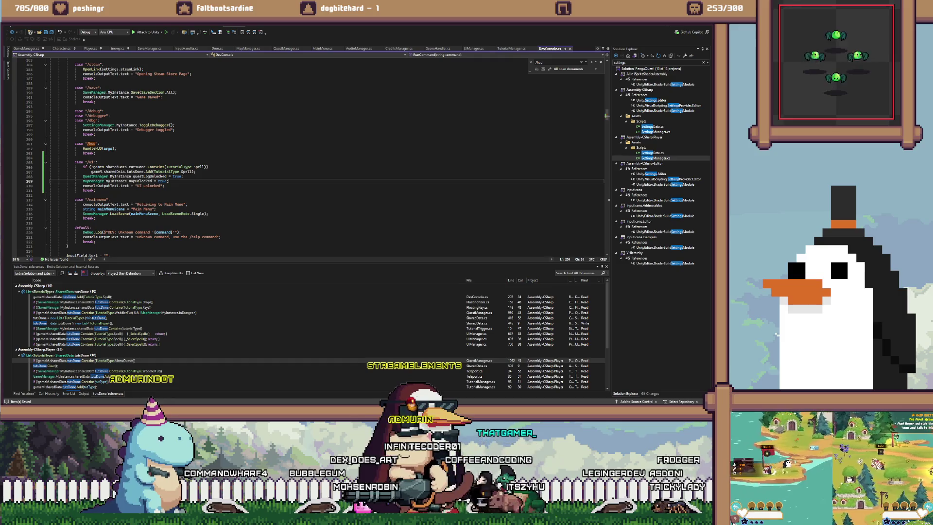
key(alt+Tab)
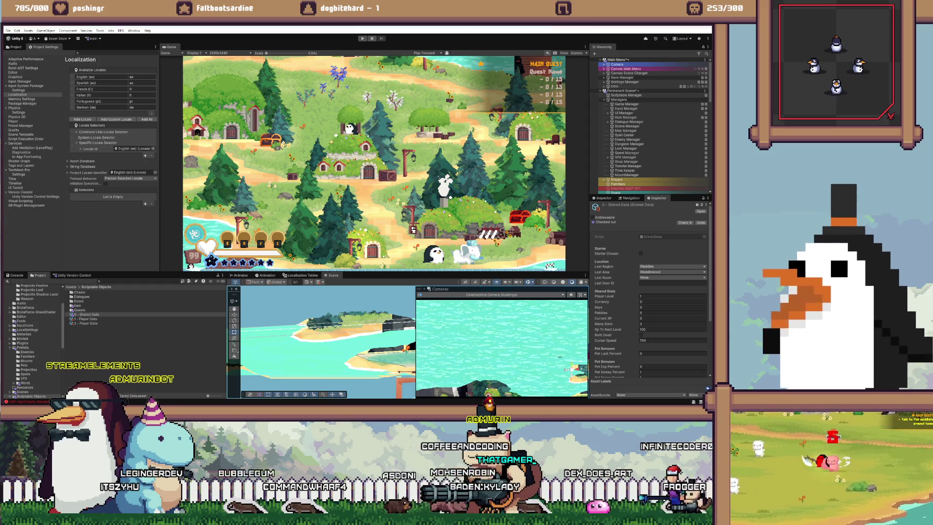
key(alt+Tab)
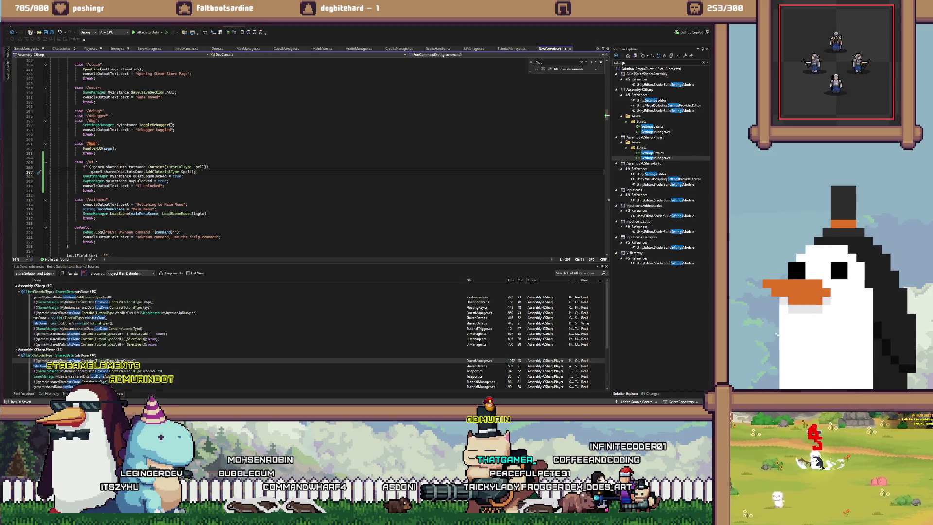
Add an empty HandleUI() method above HandleEnemies in DevConsole.cs
scroll(311, 156, down, 8)
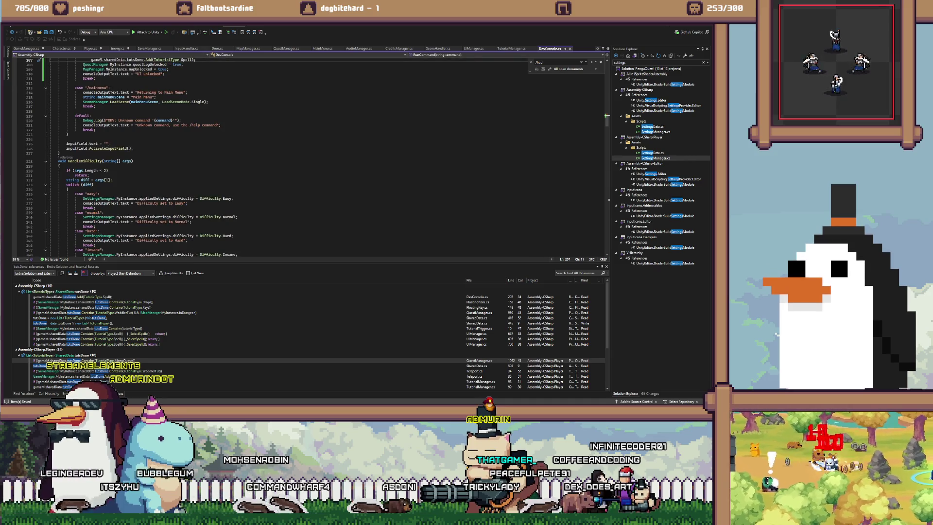
click(46, 161)
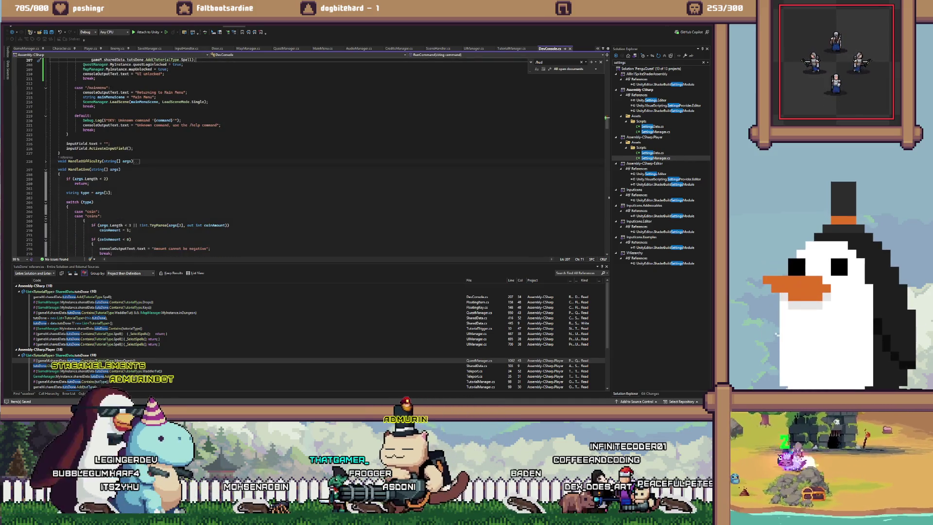
click(46, 186)
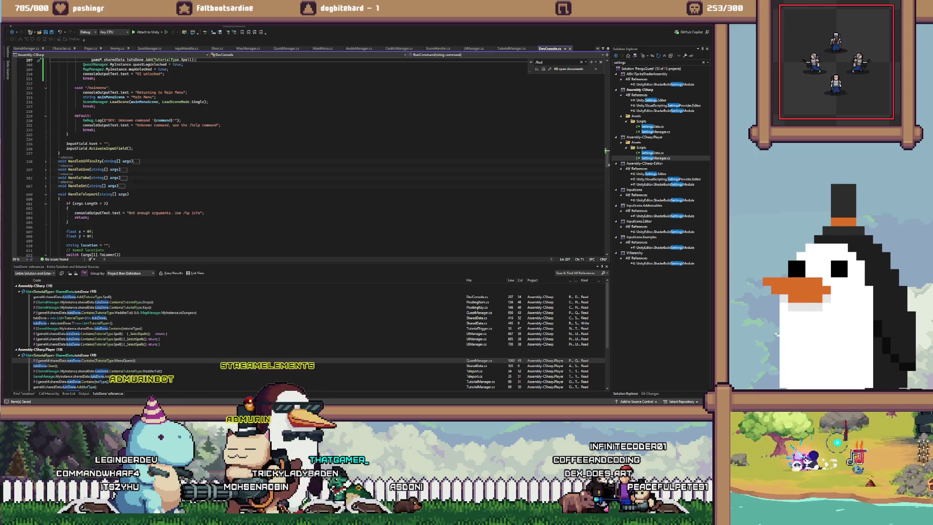
click(45, 194)
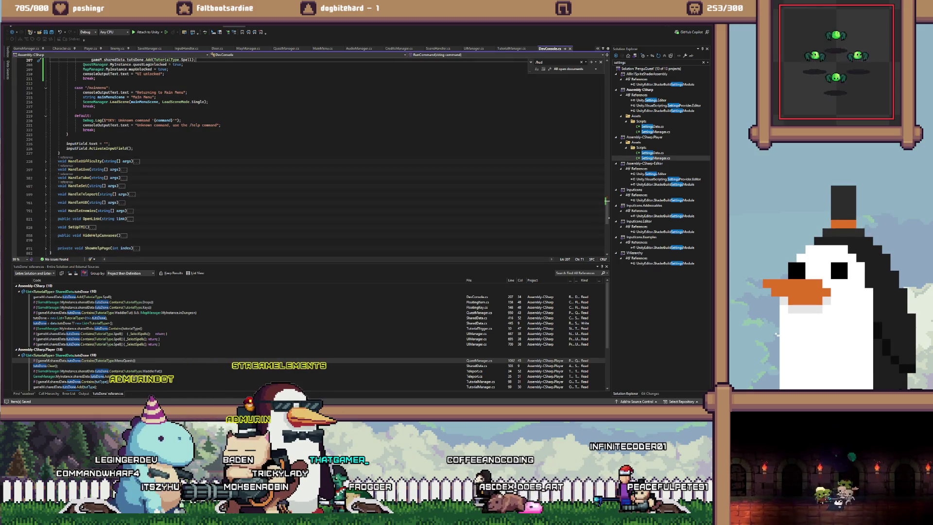
click(58, 210)
key(Return)
key(Up)
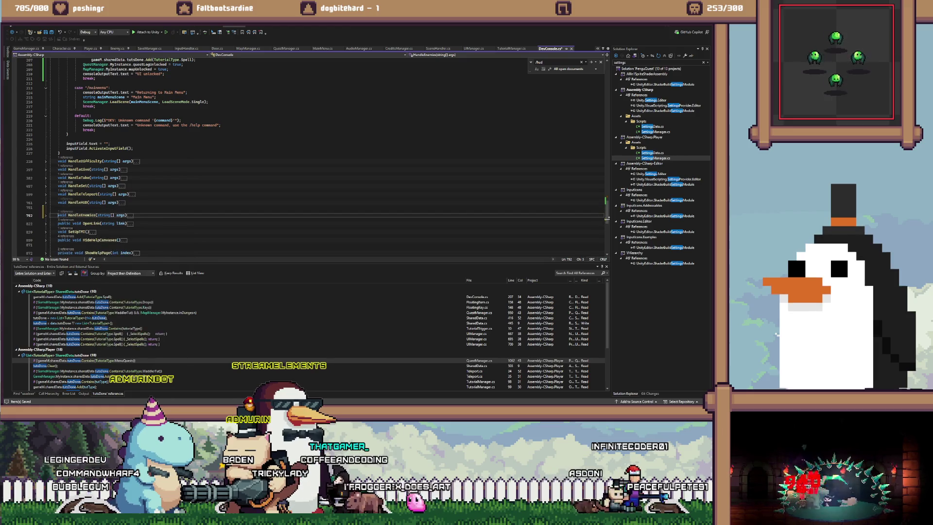
text(id OnCon)
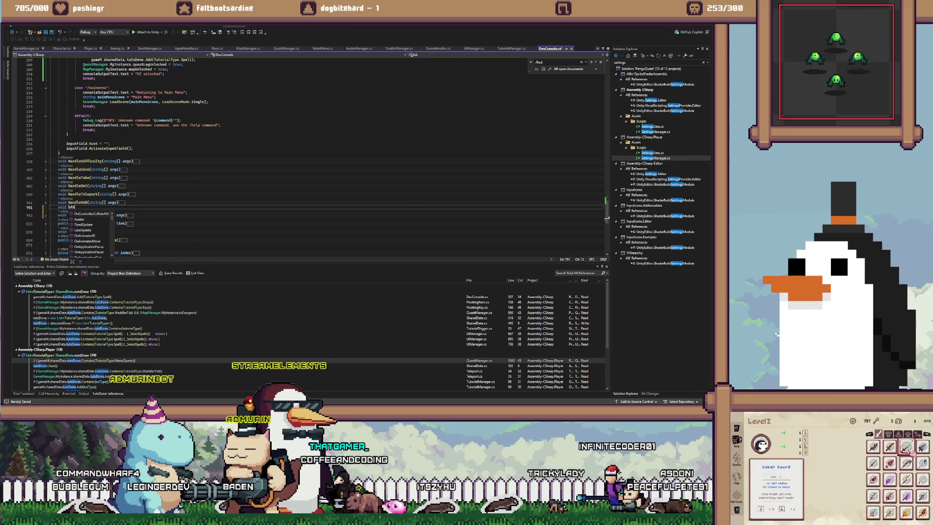
key(Tab)
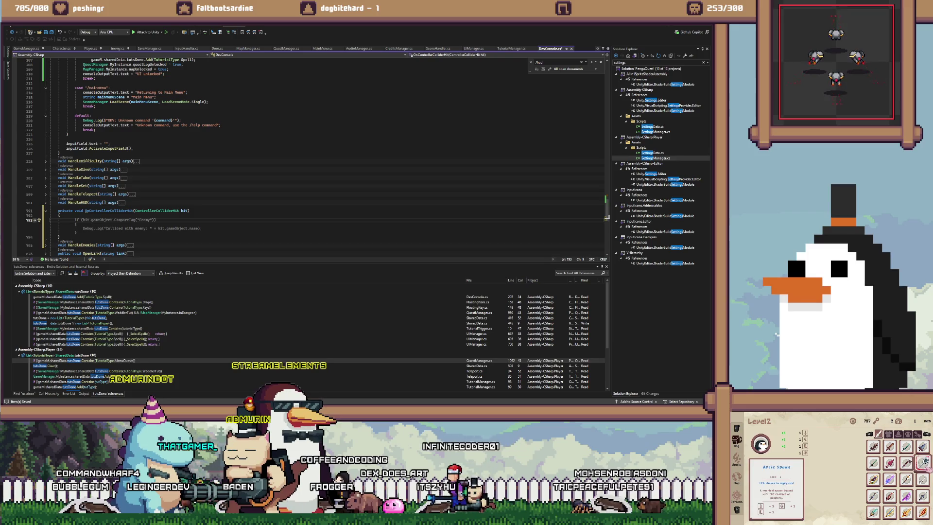
key(ctrl+z)
key(ctrl+BackSpace)
text(Handl)
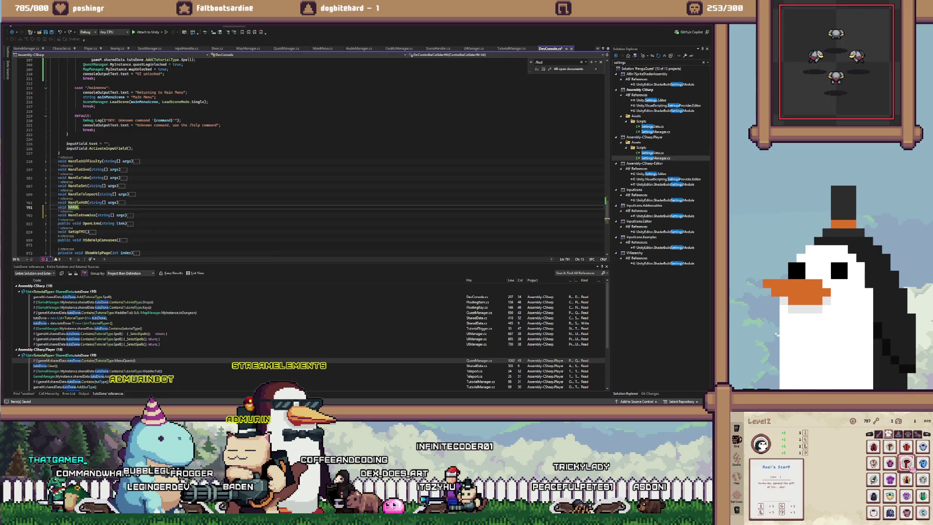
text(n)
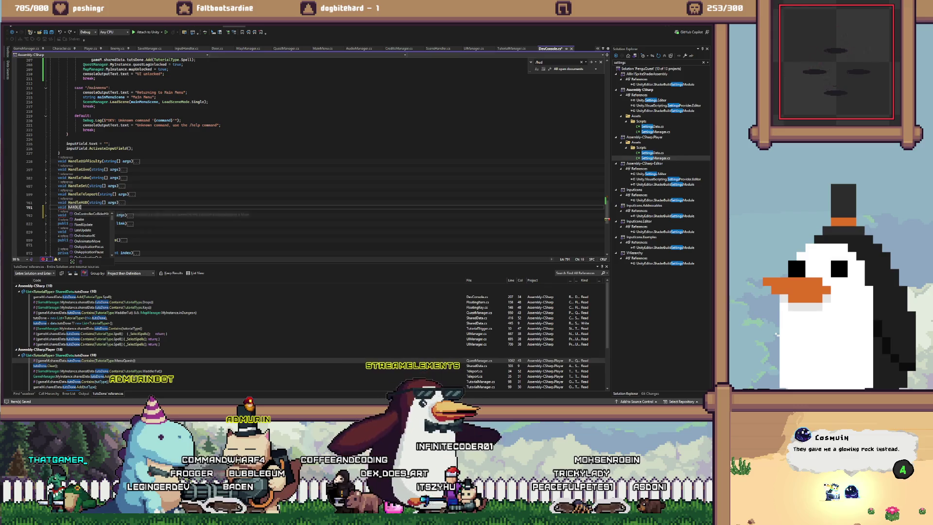
text(dle)
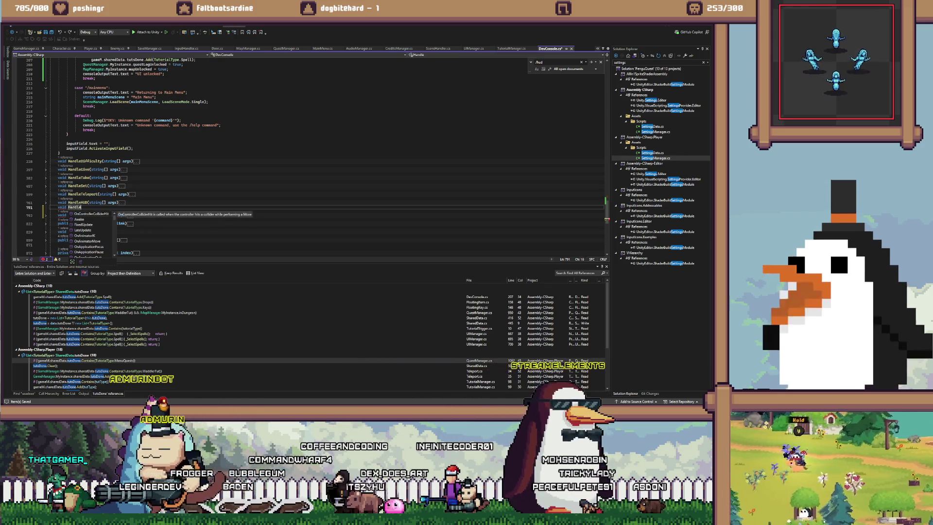
text(UI())
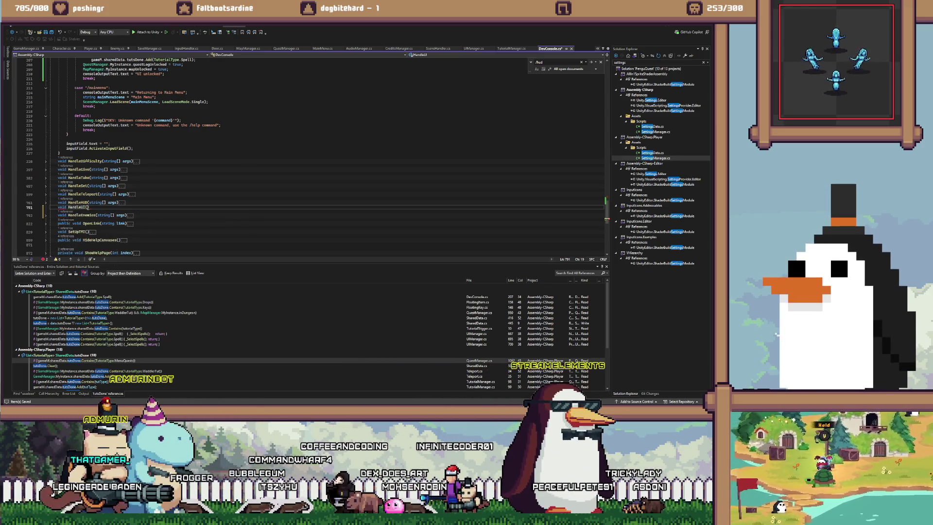
key(Return)
key(Return)
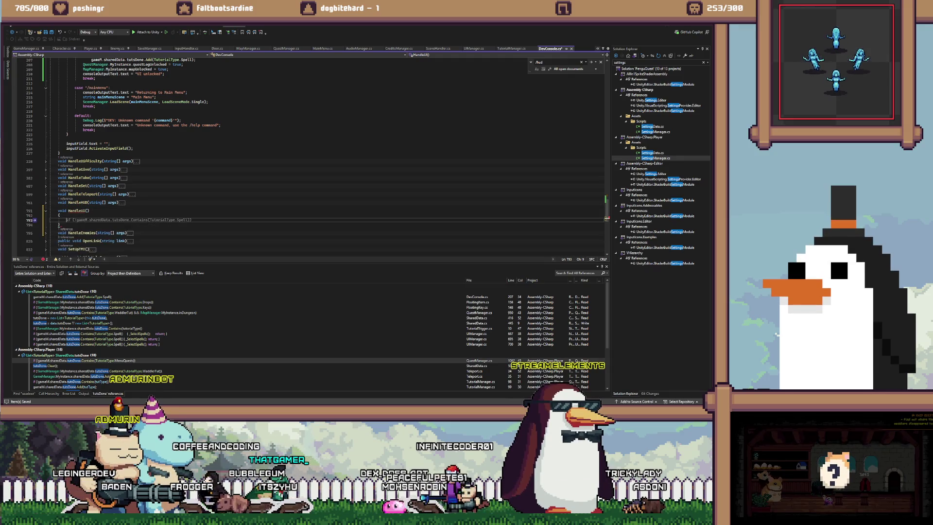
Cut the unlock lines out of the /ui case and paste them into HandleUI
scroll(311, 156, up, 4)
scroll(311, 155, up, 2)
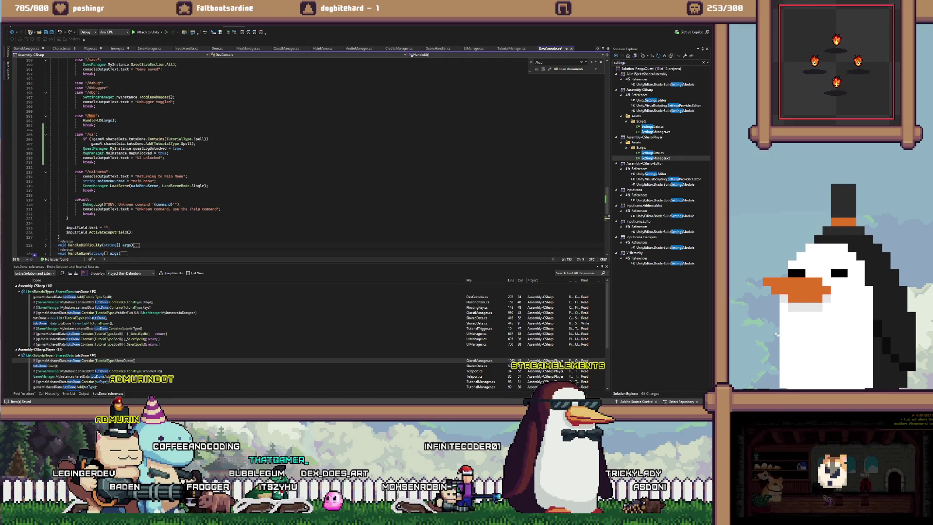
click(164, 158)
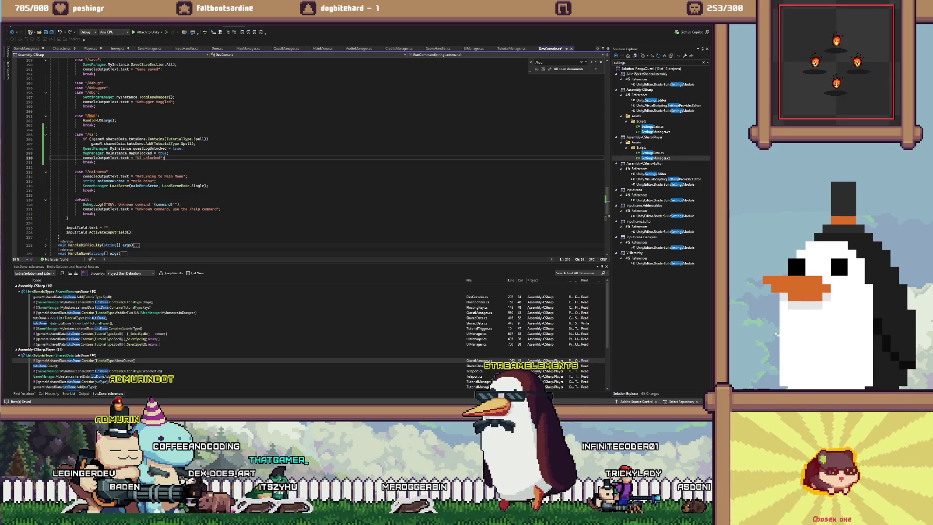
key(shift+Up)
key(shift+Up)
key(shift+Up)
key(shift+Home)
key(Delete)
scroll(311, 146, down, 4)
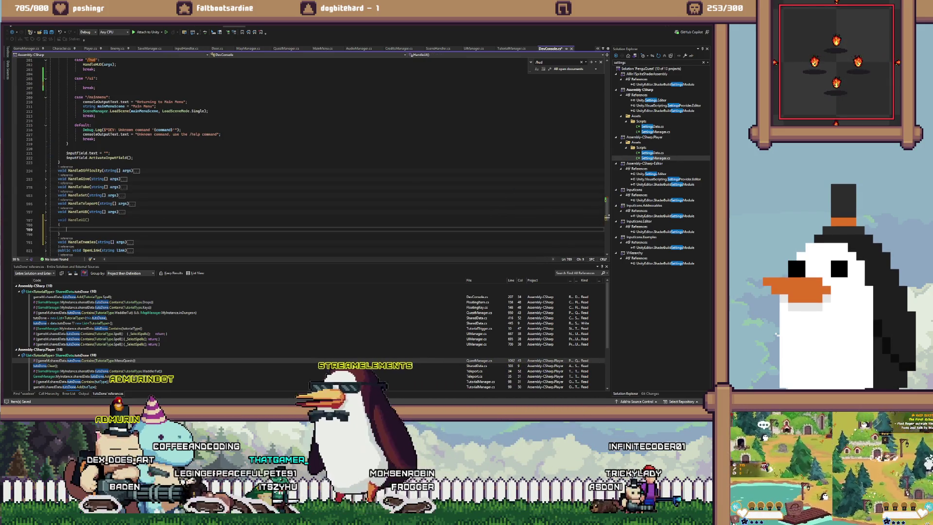
click(68, 229)
key(ctrl+v)
Make the now-empty /ui case call HandleUI()
click(90, 219)
key(ctrl+f)
key(Return)
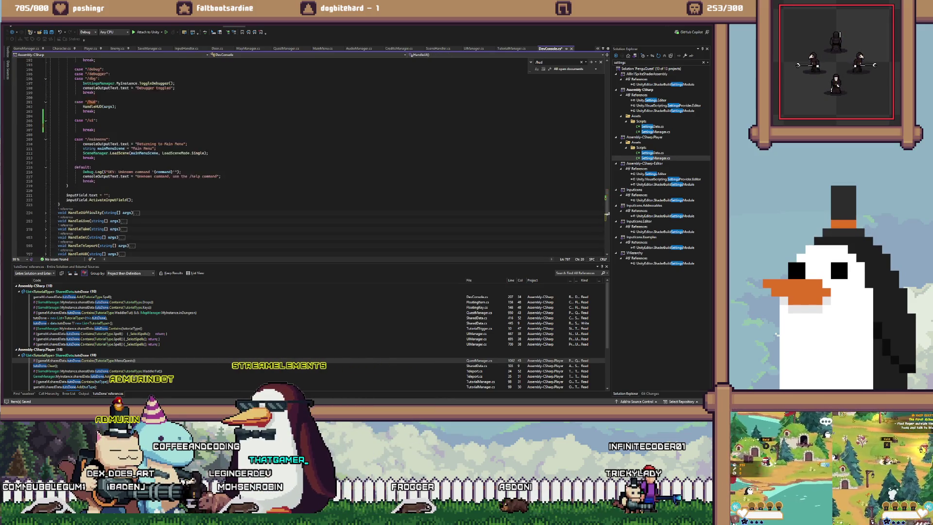
click(83, 139)
text(HandleUI();)
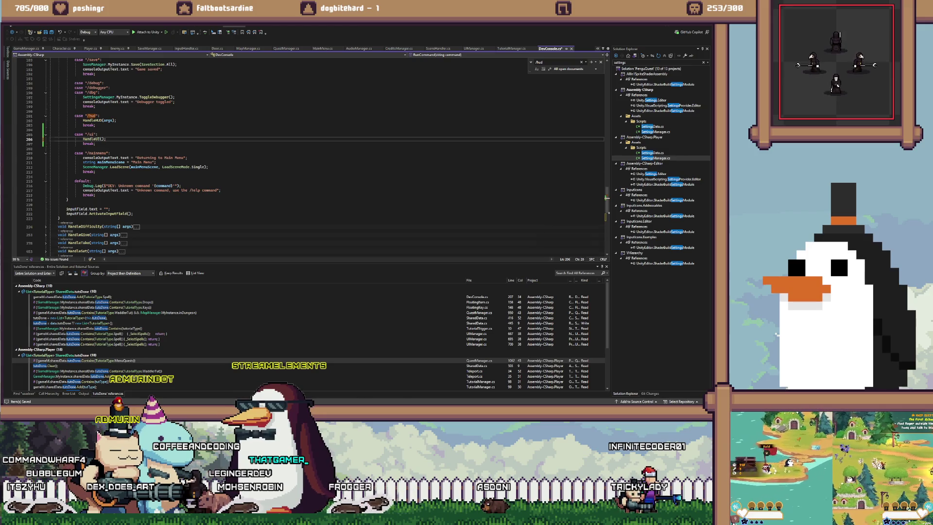
scroll(311, 155, up, 20)
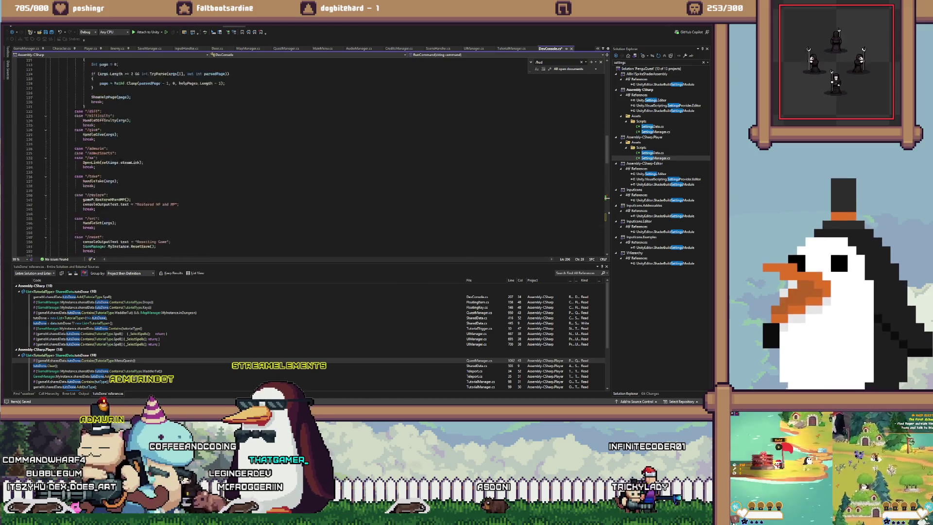
scroll(311, 155, up, 2)
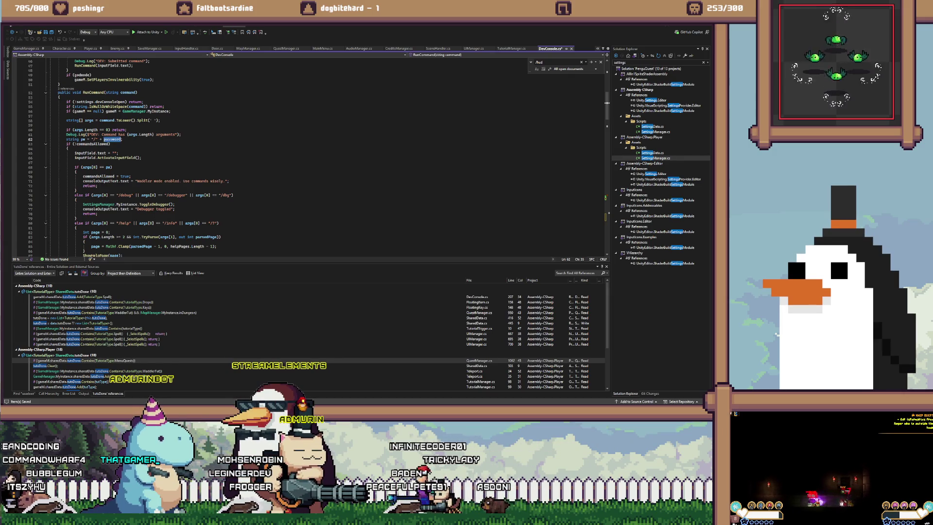
Call HandleUI() right after commandsAllowed = true in RunCommand, then return to Unity
scroll(311, 156, down, 2)
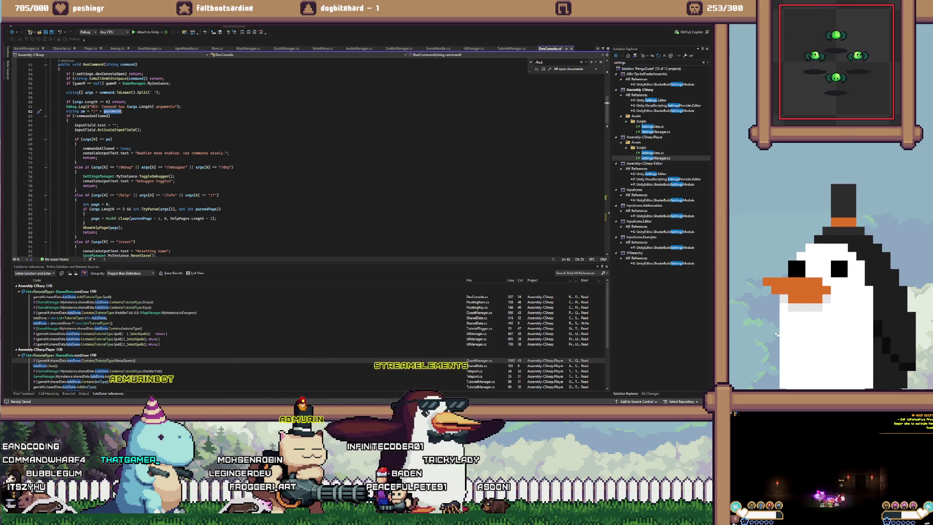
click(122, 148)
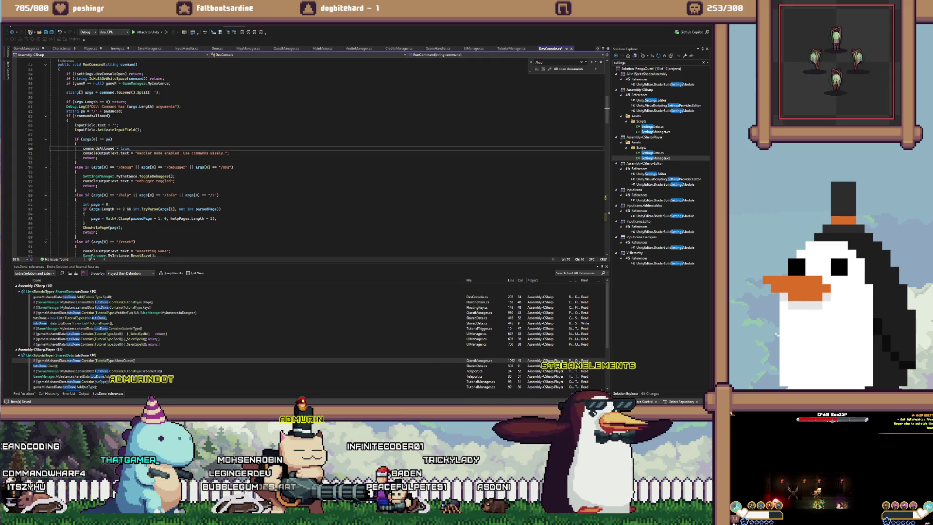
key(Tab)
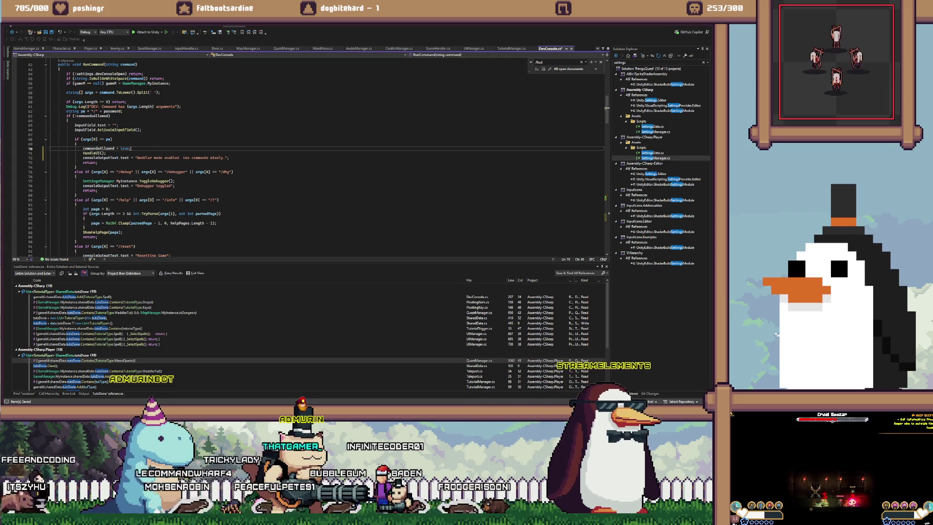
click(142, 130)
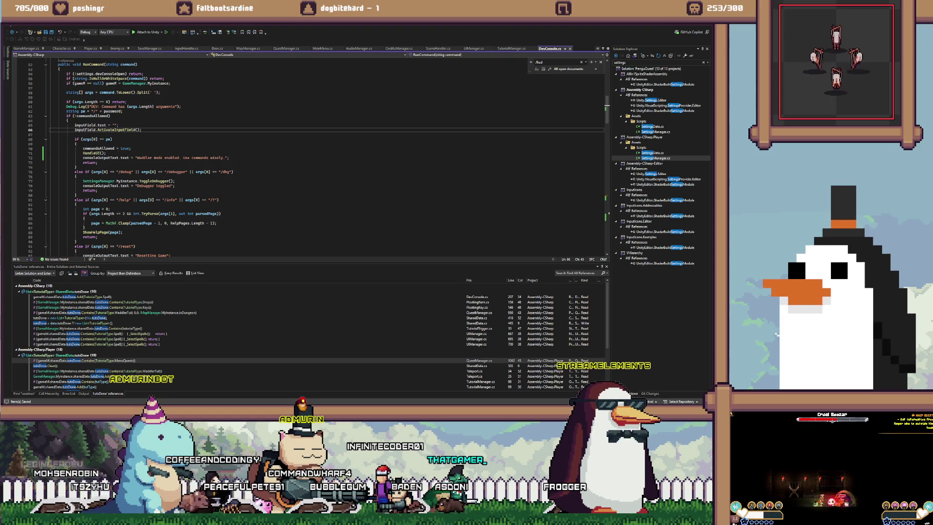
key(alt+Tab)
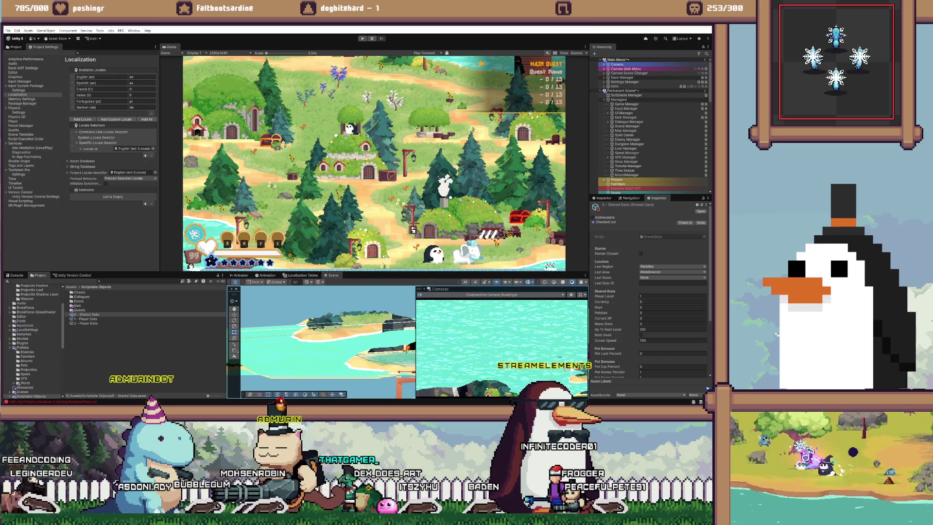
Start play mode, then find all references to the HandleUI call on line 71
key(ctrl+p)
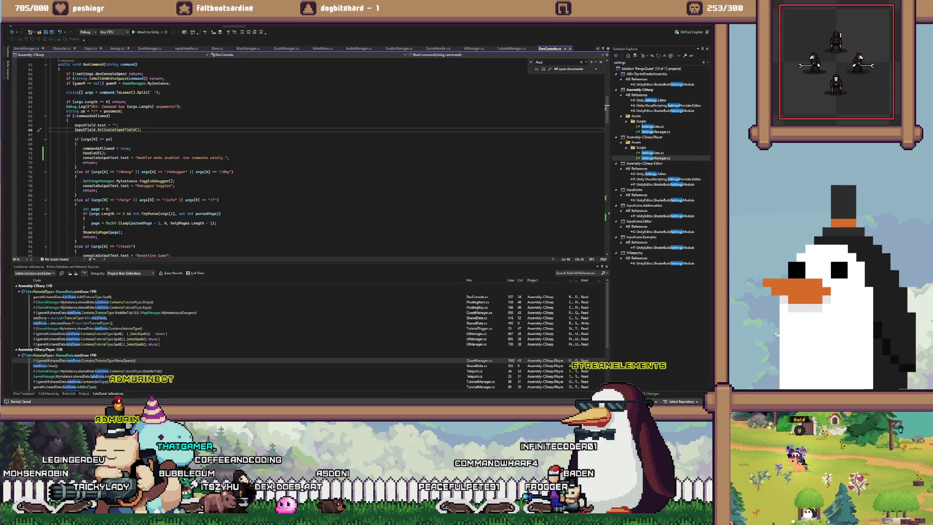
click(93, 152)
key(shift+F12)
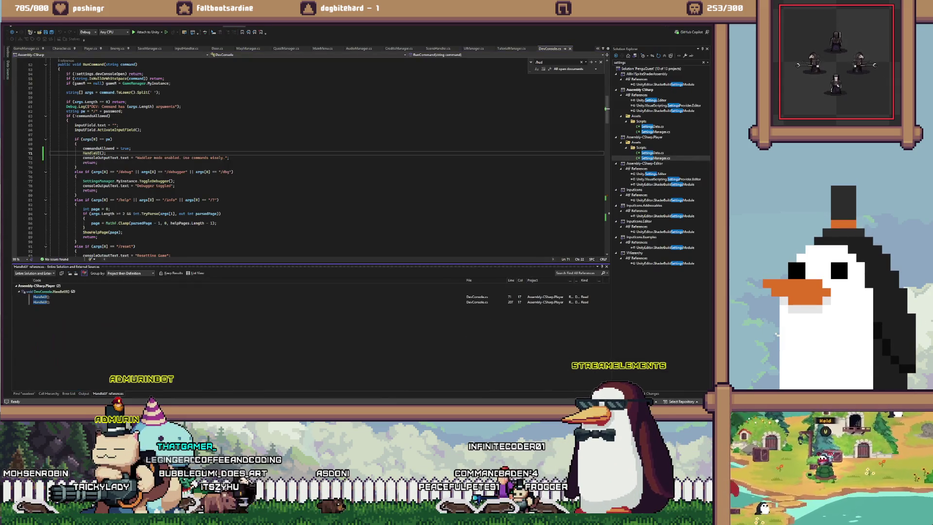
Cut the 'UI unlocked' message line out of the HandleUI method
click(51, 291)
click(61, 185)
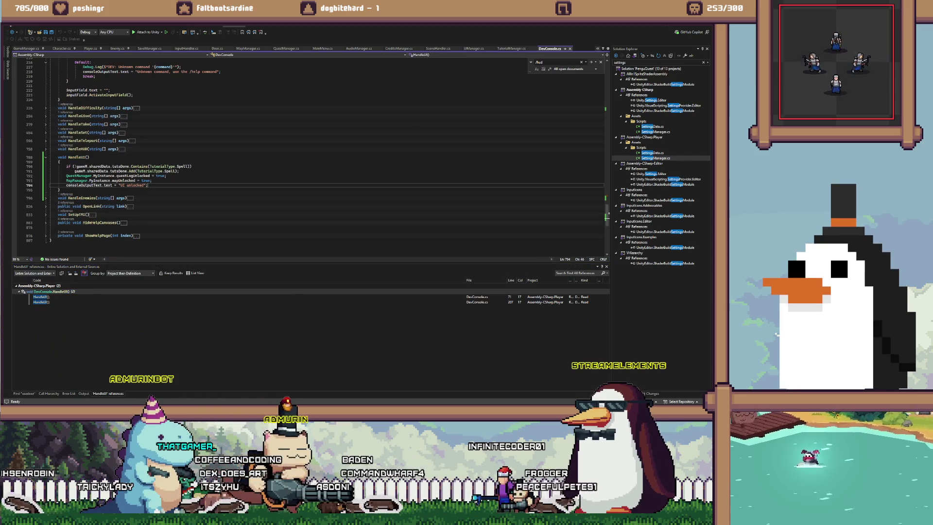
key(ctrl+x)
scroll(312, 155, up, 15)
scroll(311, 155, up, 20)
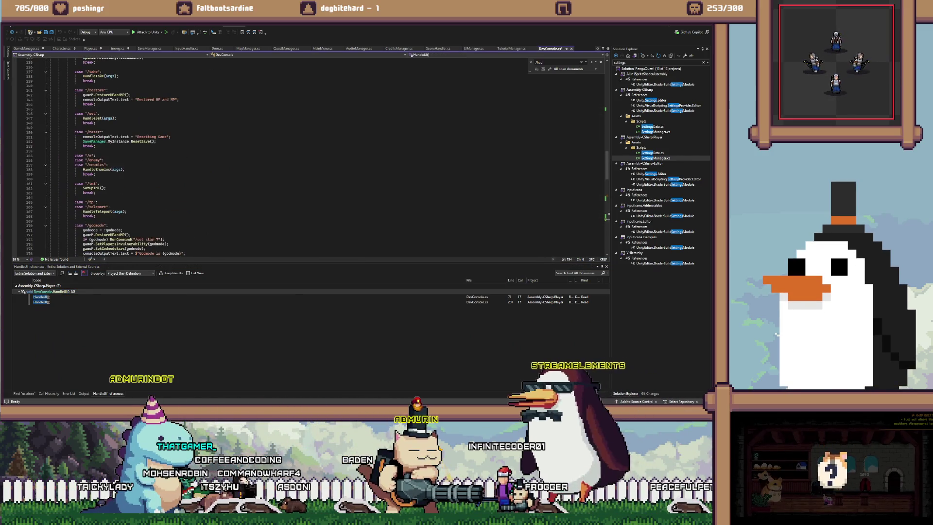
scroll(311, 156, up, 12)
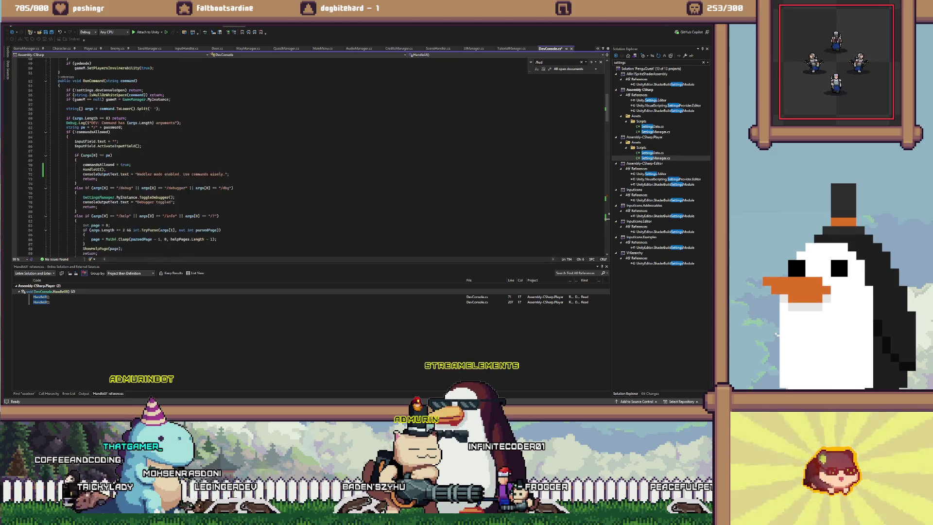
Add consoleOutputText.text = "UI unlocked"; under the /ui case's HandleUI() call
double_click(41, 302)
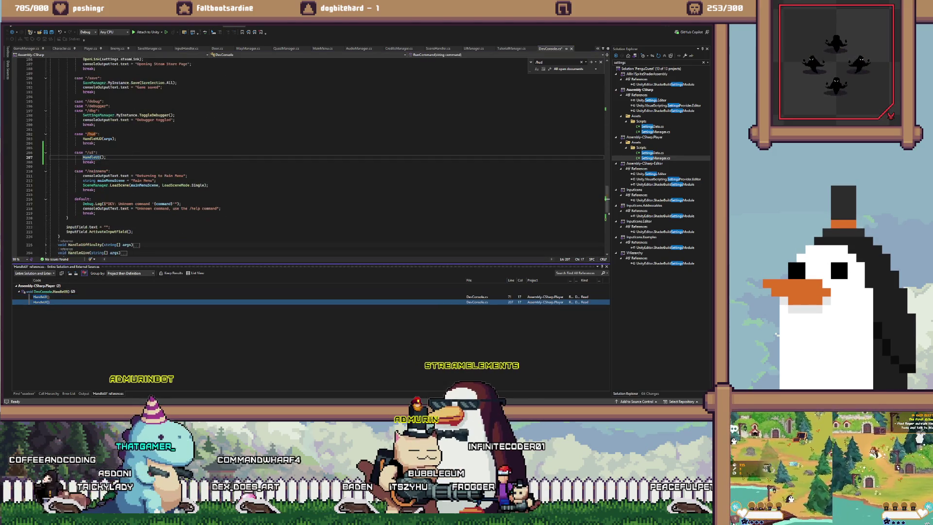
click(106, 157)
key(Return)
text(consoleOutputText.text = "UI unlocked";)
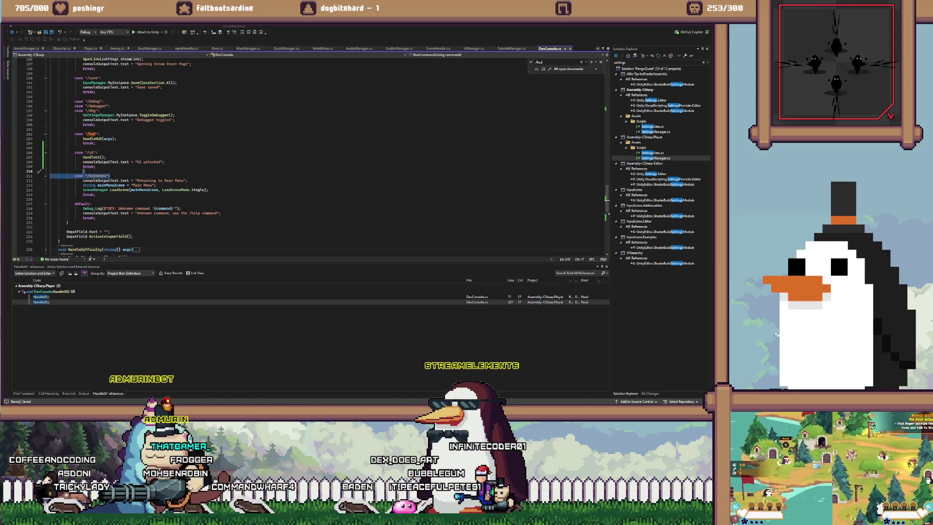
key(alt+Tab)
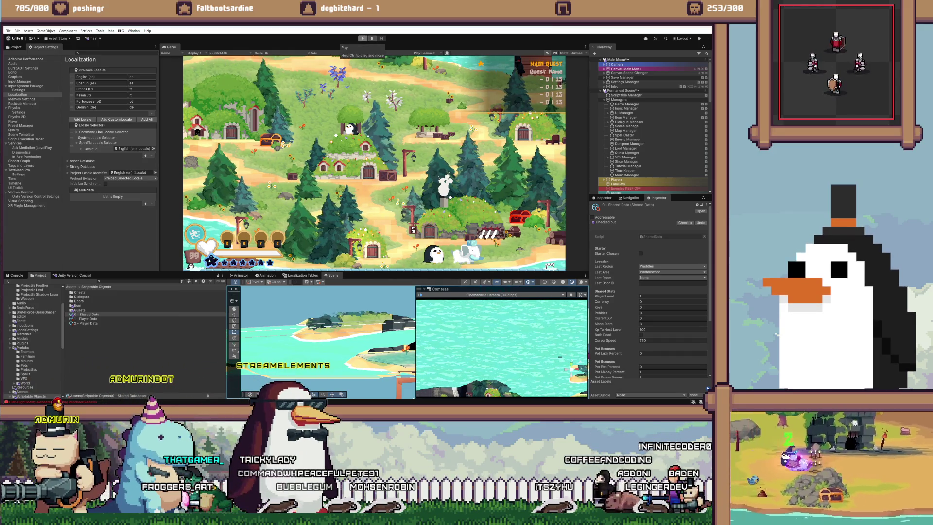
Enter play mode, start the level and run the /ui command in the dev console
click(362, 39)
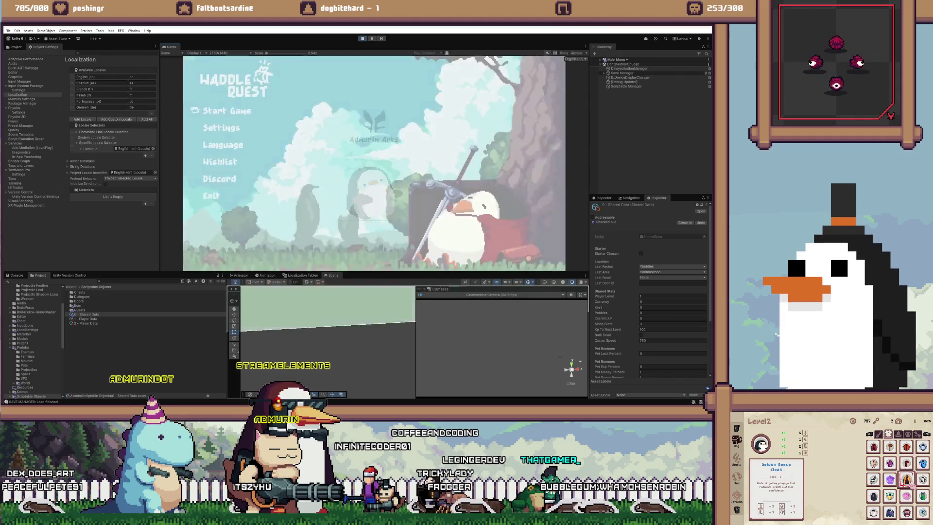
key(Return)
key(Return)
key(Return)
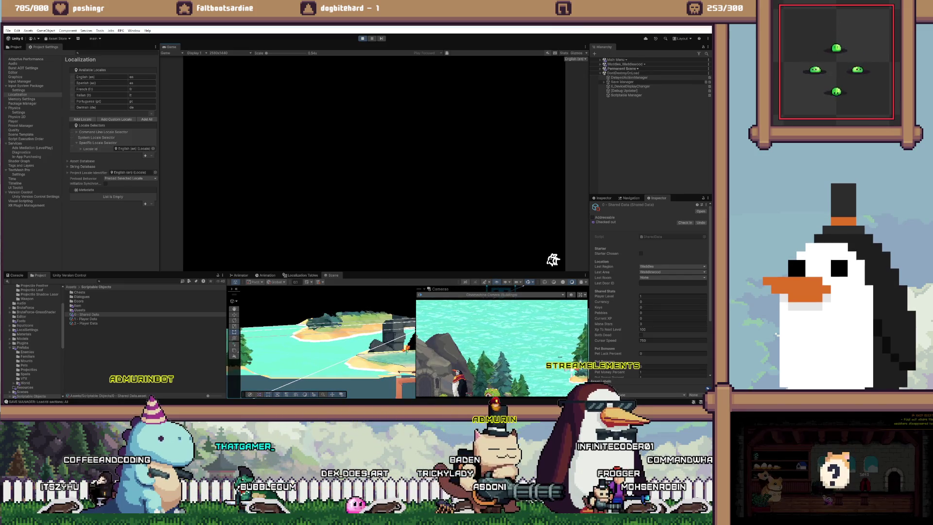
key(grave)
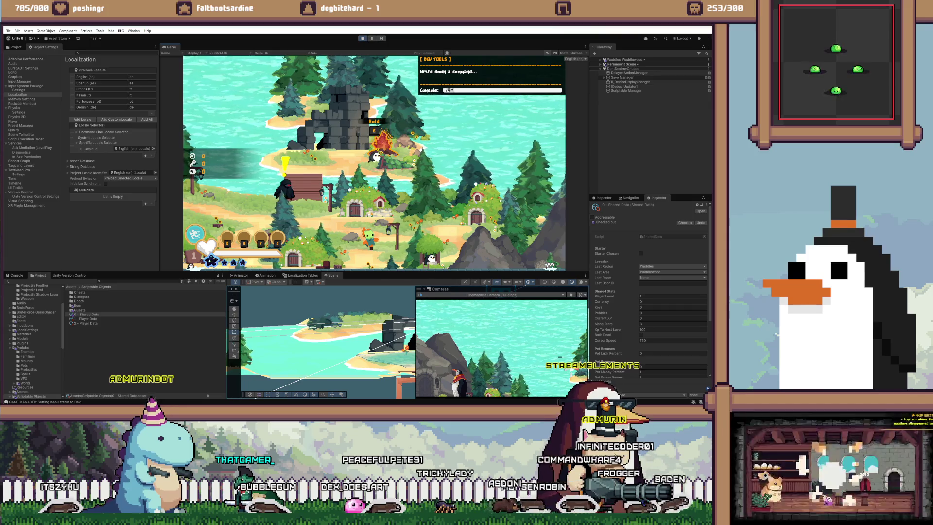
key(Escape)
key(grave)
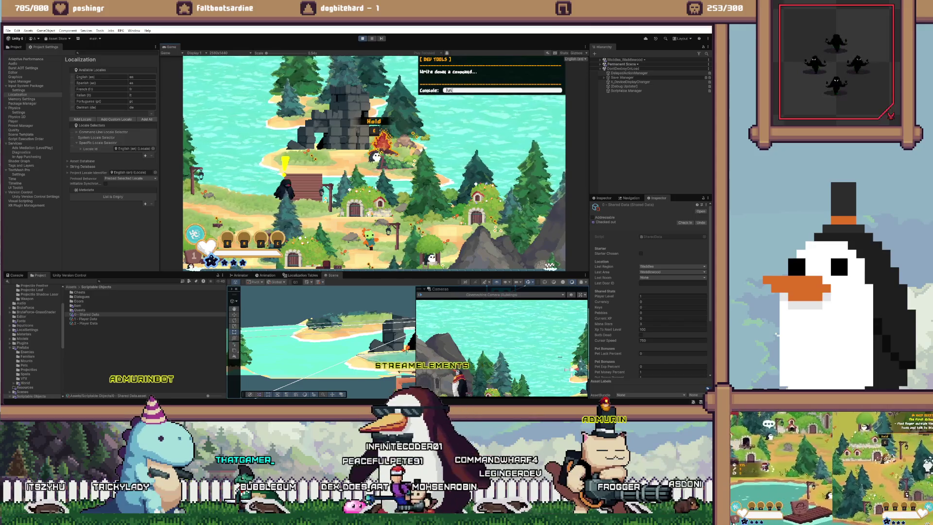
key(Return)
key(alt+Tab)
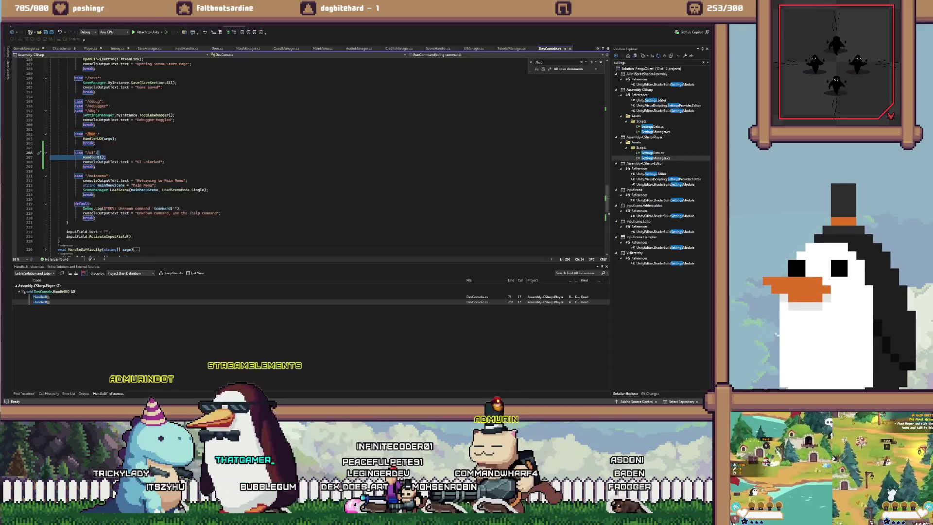
key(alt+Tab)
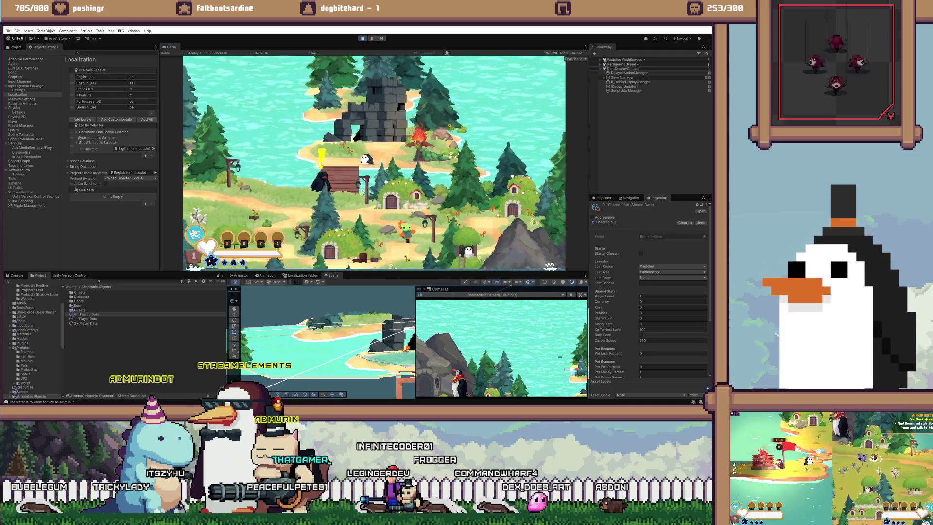
Equip the Waddleneration spell to the Q slot from the Spells page
key(grave)
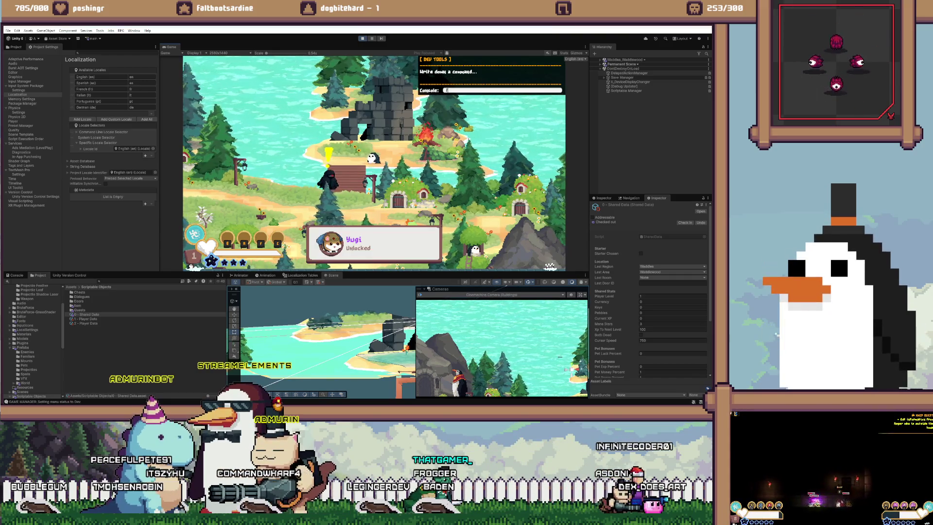
key(Escape)
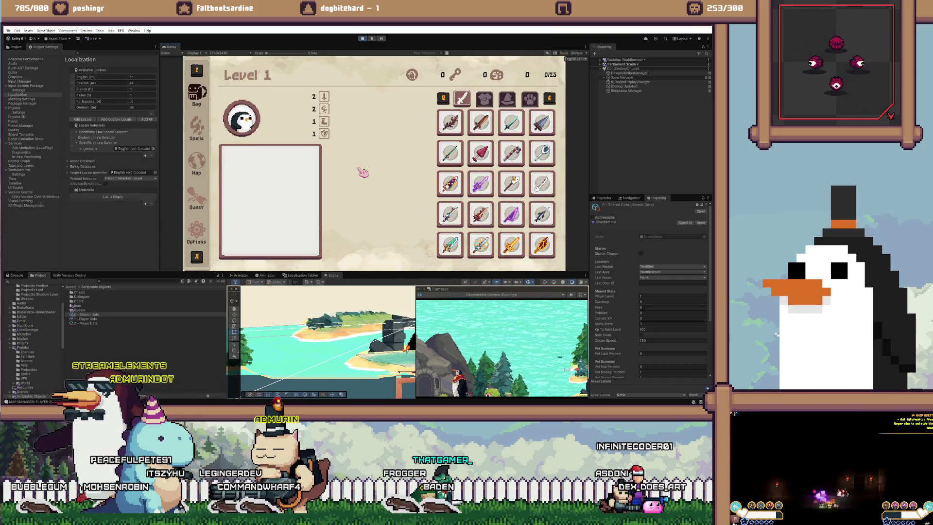
key(x)
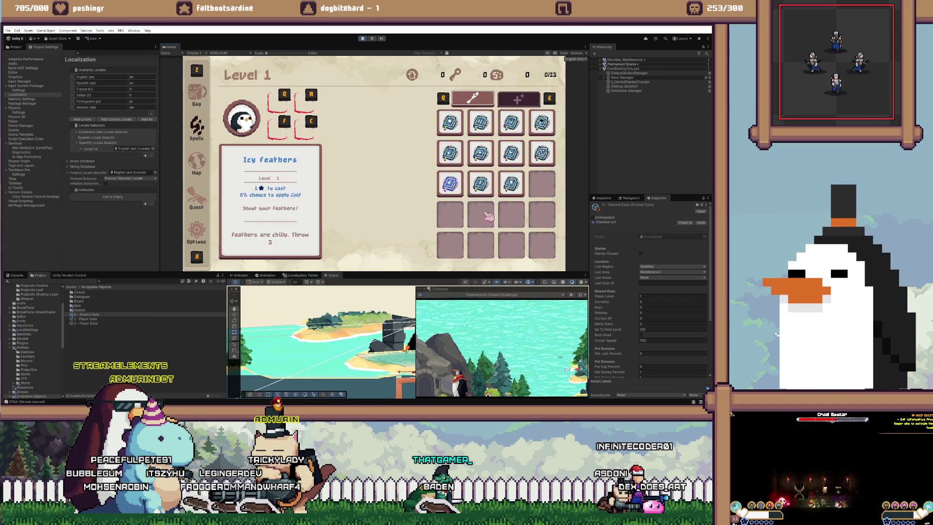
click(508, 160)
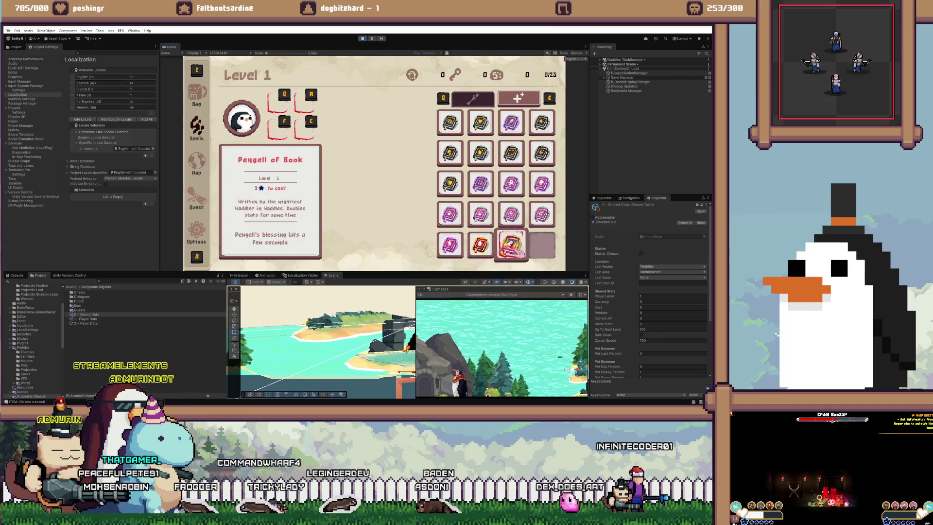
click(510, 122)
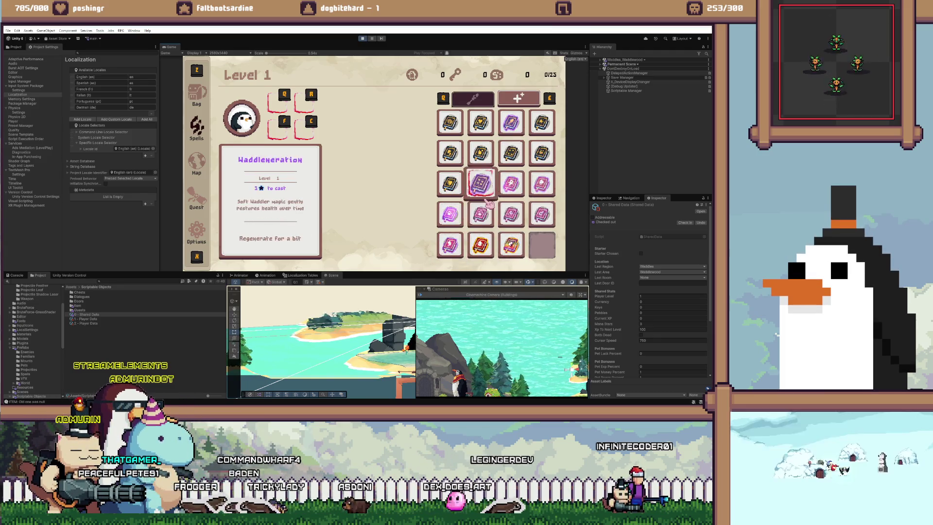
key(q)
key(Escape)
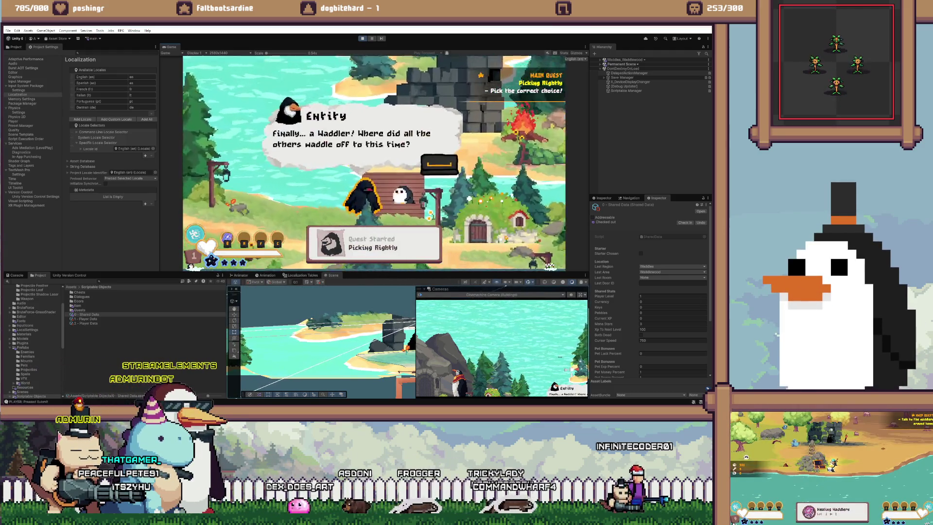
Advance Entity's dialogue and pick one of the offered gifts
key(space)
key(space)
key(space)
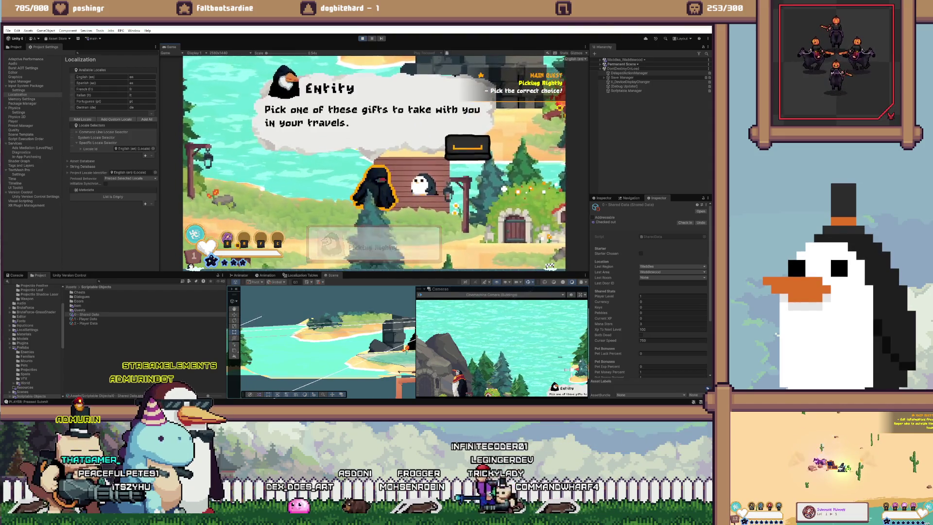
key(space)
click(472, 135)
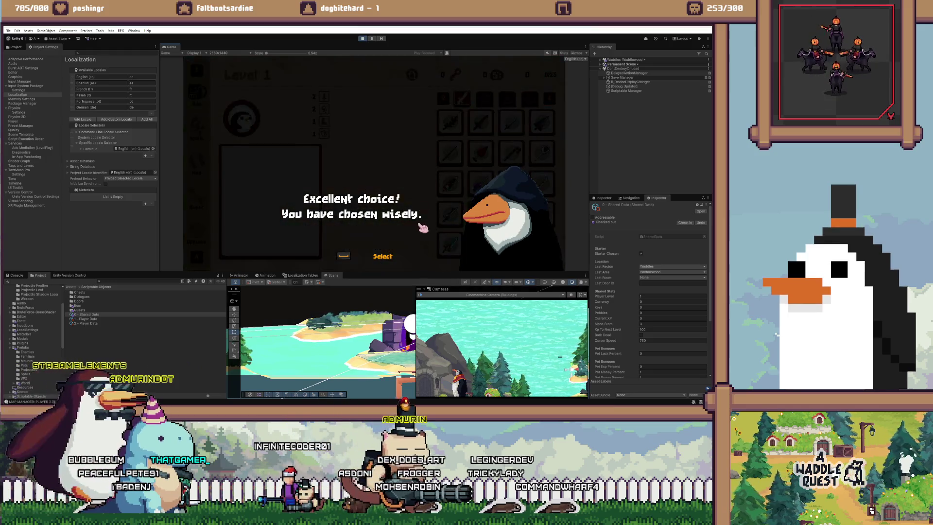
Dismiss the 'Excellent choice' and tutorial dialogues, close the menu, and walk to the torch and back
key(space)
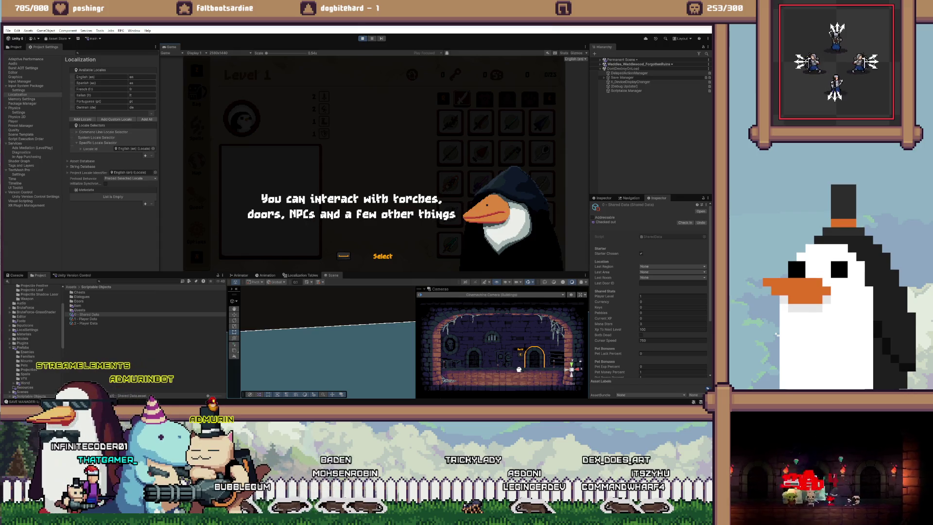
key(space)
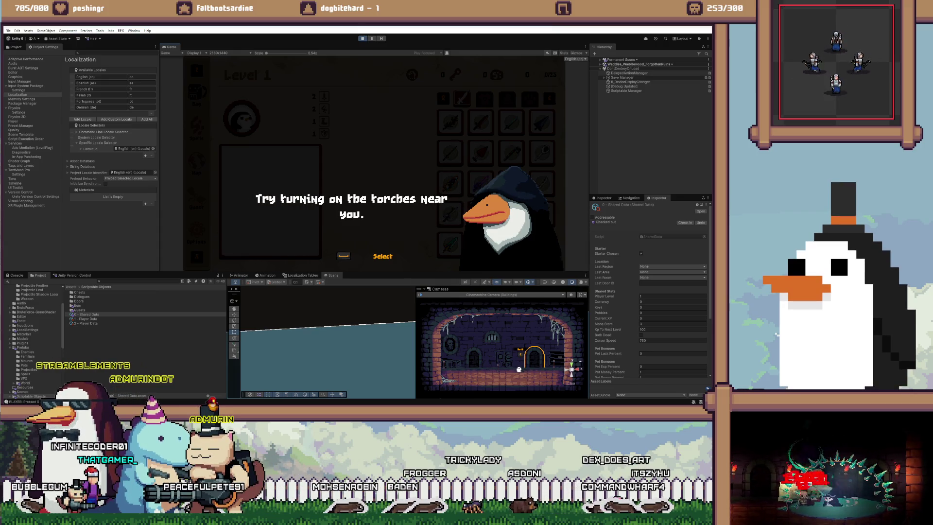
key(space)
key(Escape)
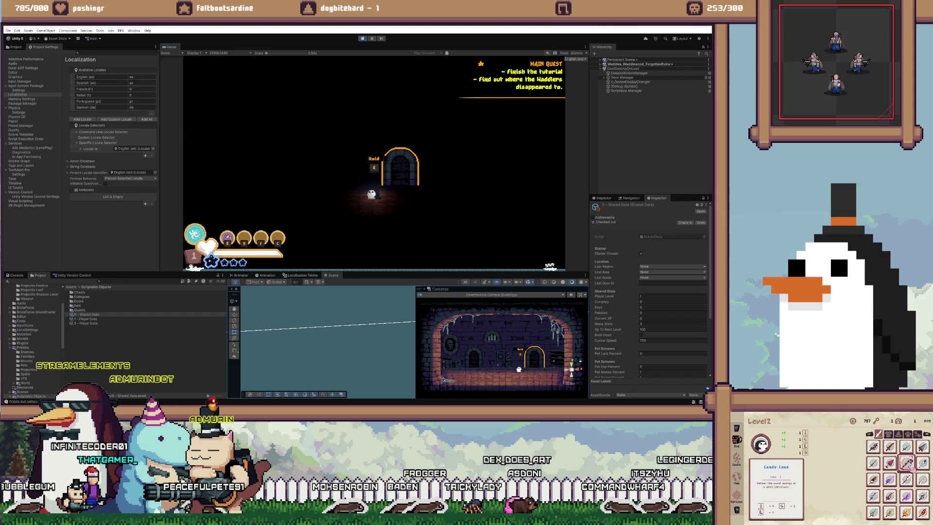
key(a)
key(d)
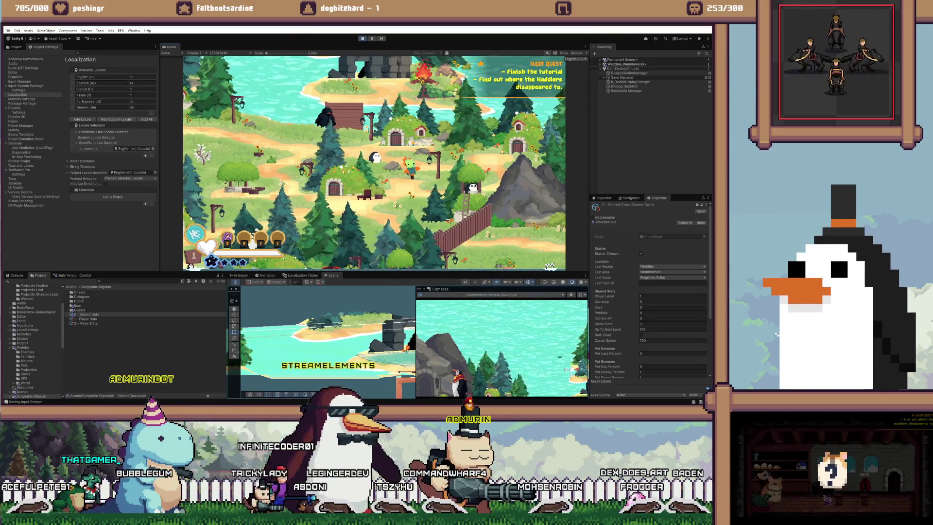
Show the Navigation settings, talk to Vivian to start The Great Flame, and walk east
click(631, 198)
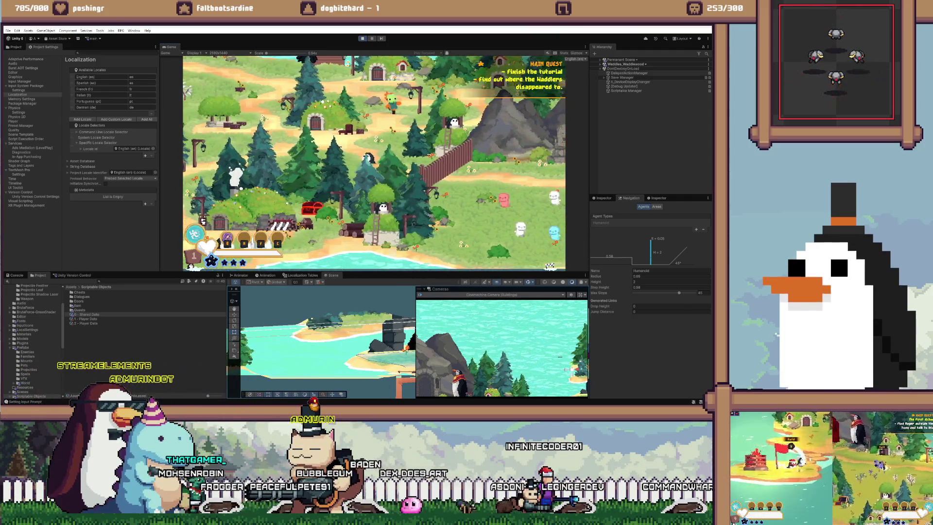
key(Escape)
key(Escape)
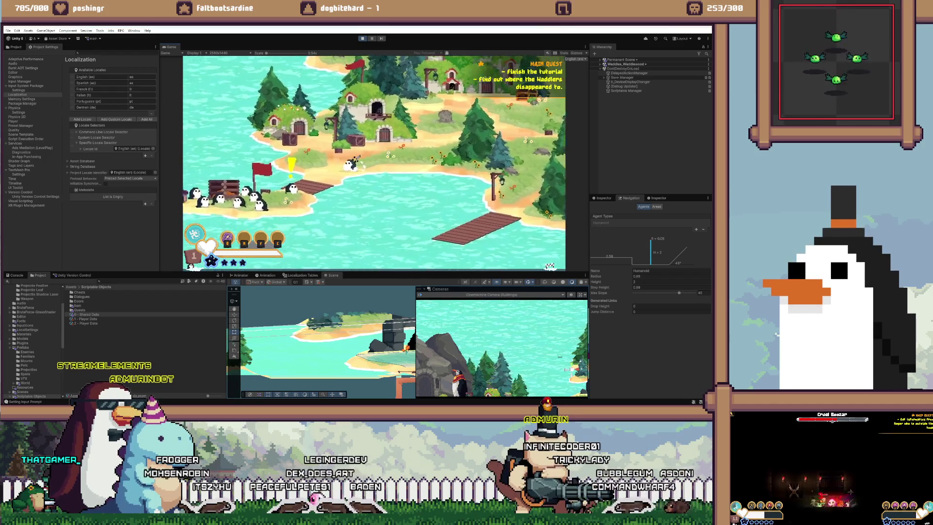
key(e)
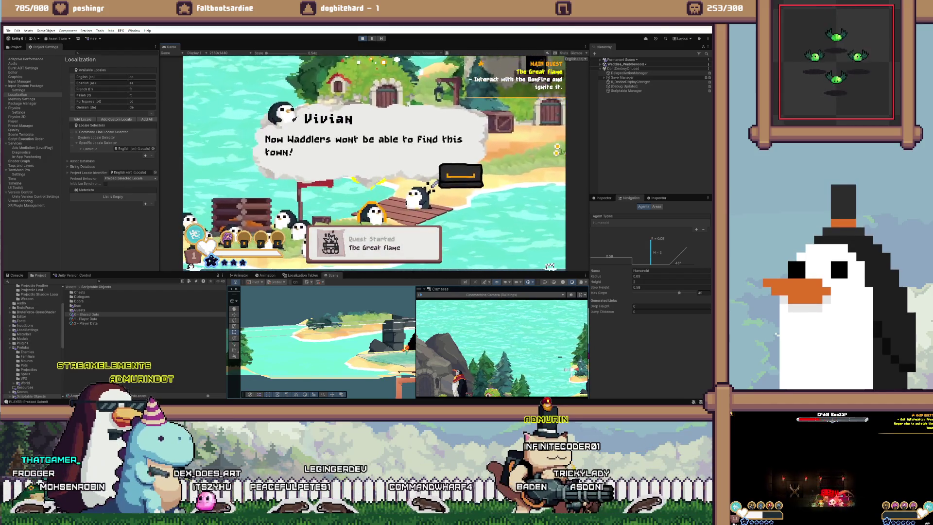
key(e)
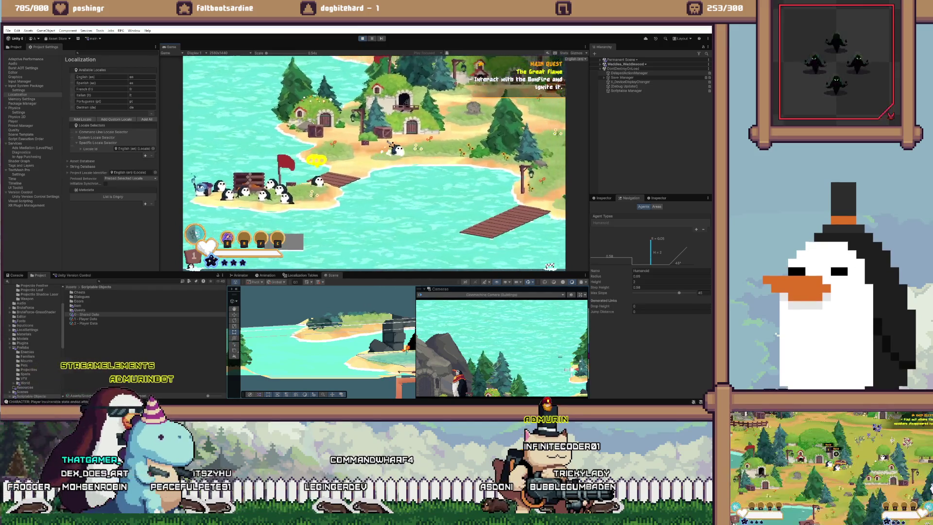
key(d)
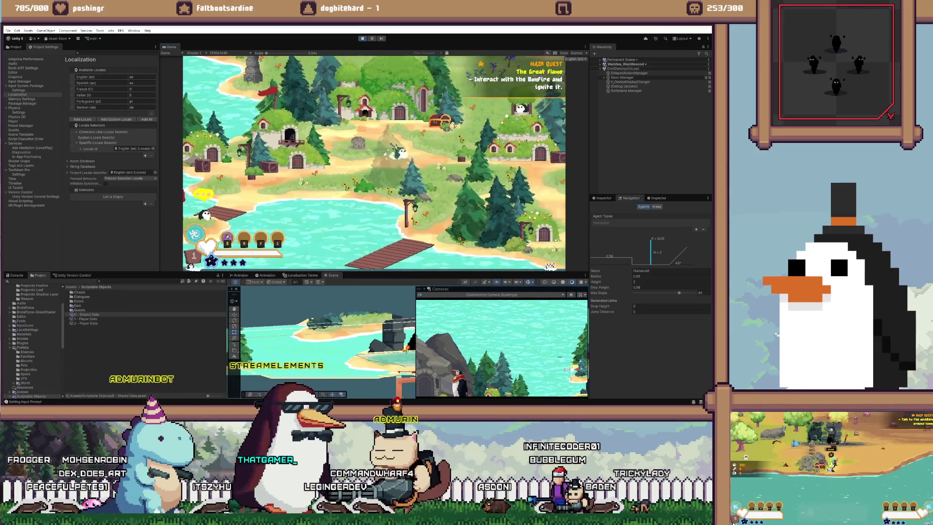
key(grave)
Submit '/set mob' commands in the dev console
text(/set speed)
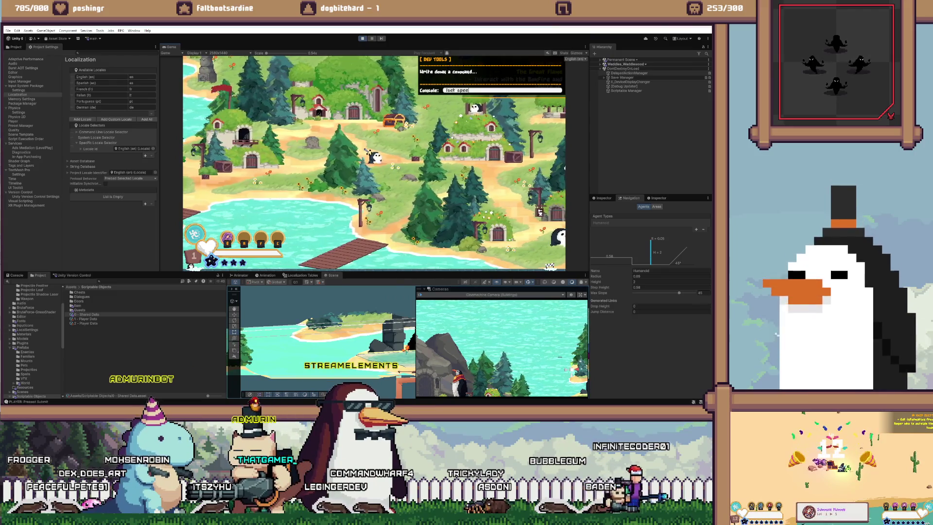
key(BackSpace)
key(BackSpace)
key(BackSpace)
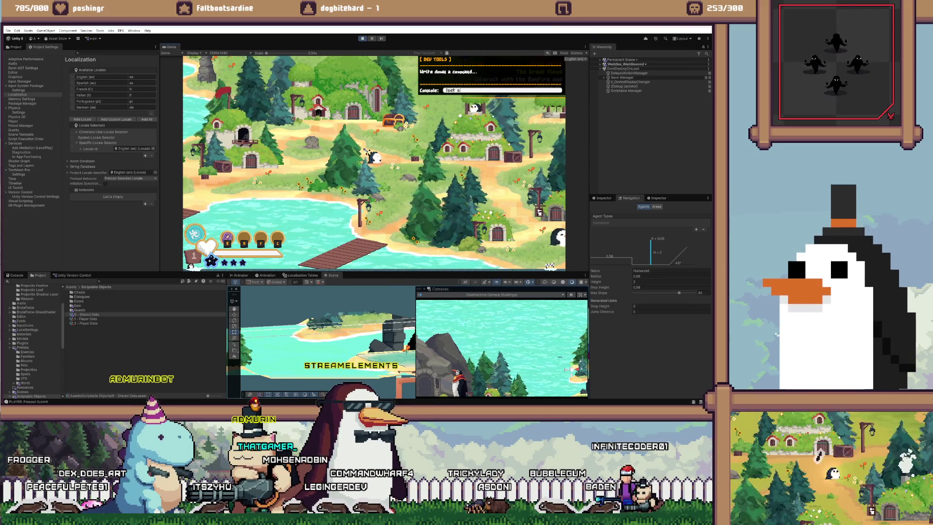
text(mob)
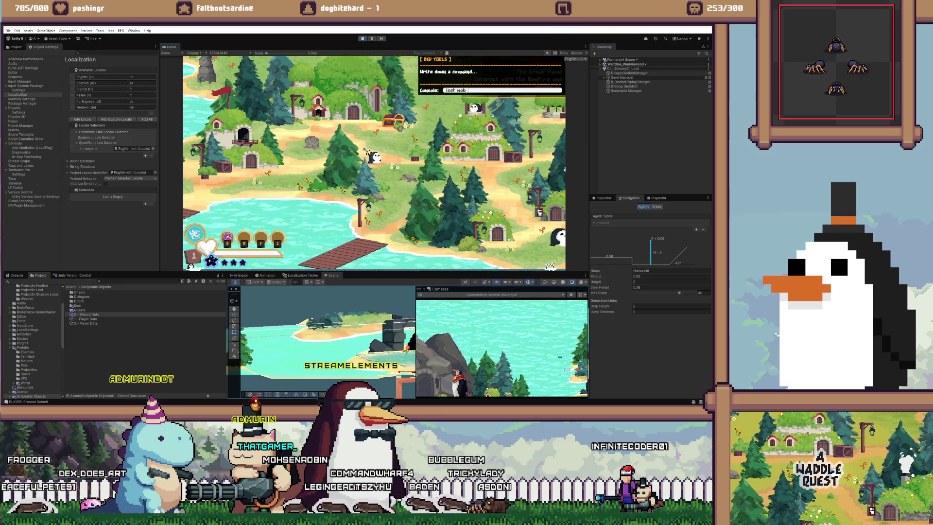
key(Return)
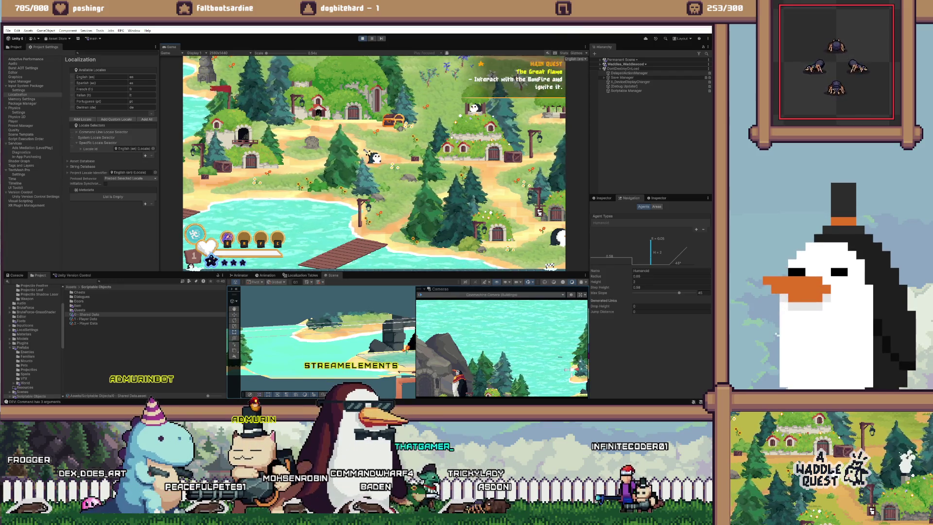
text(d)
text(/s)
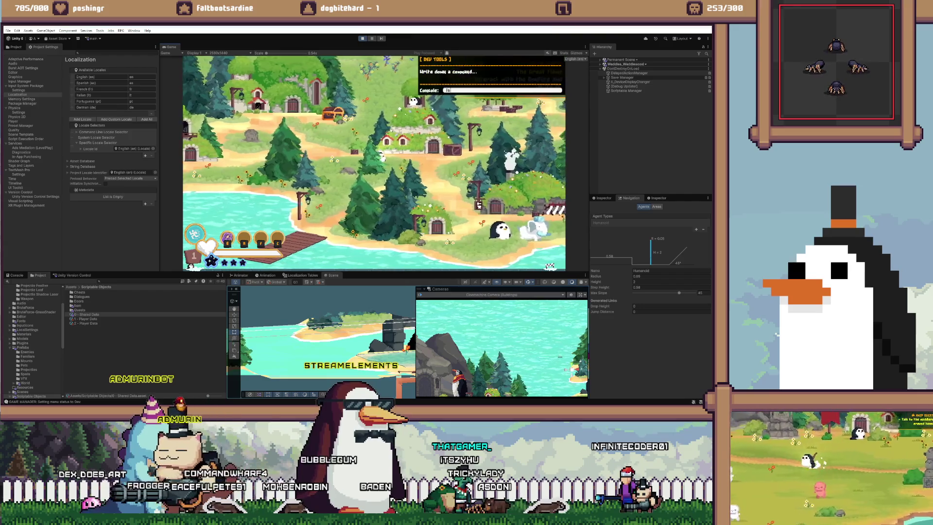
text(et mob)
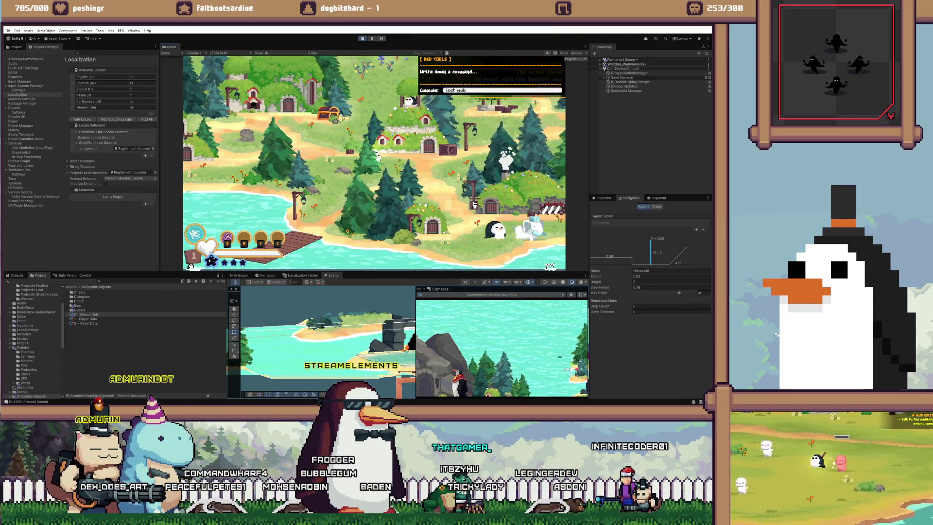
key(Return)
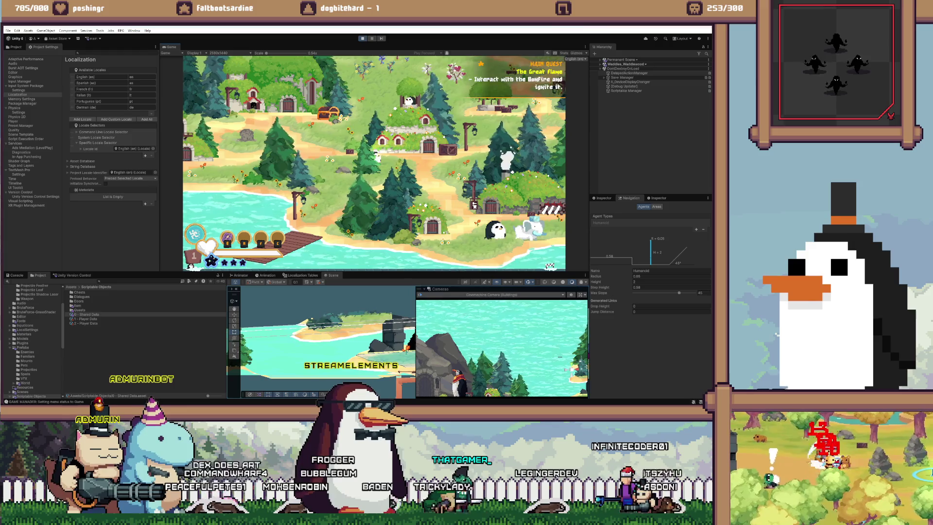
List the console commands with /help and /help 2
text(a/set)
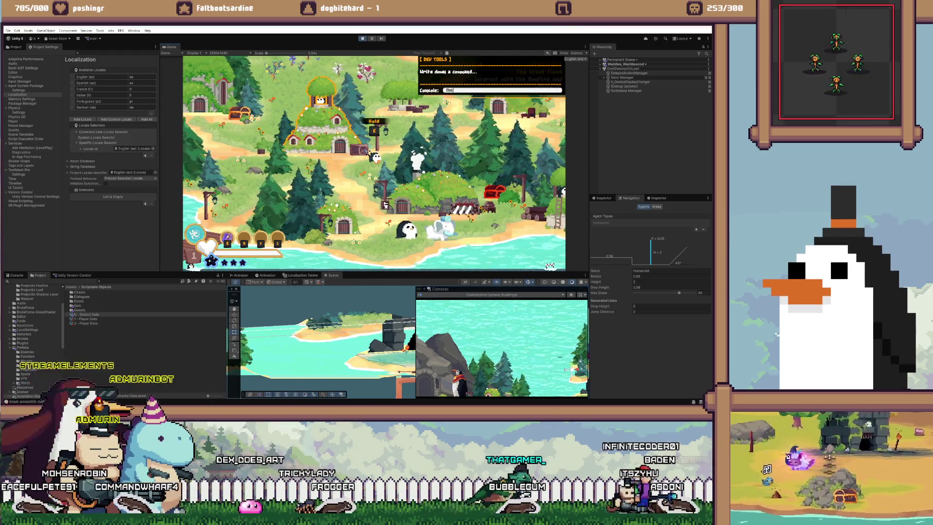
key(Return)
text(/)
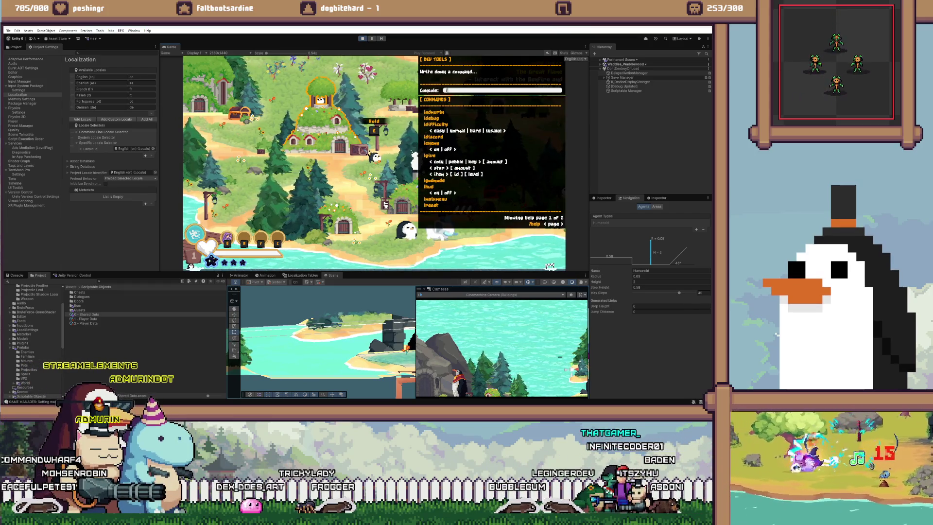
text(help 2)
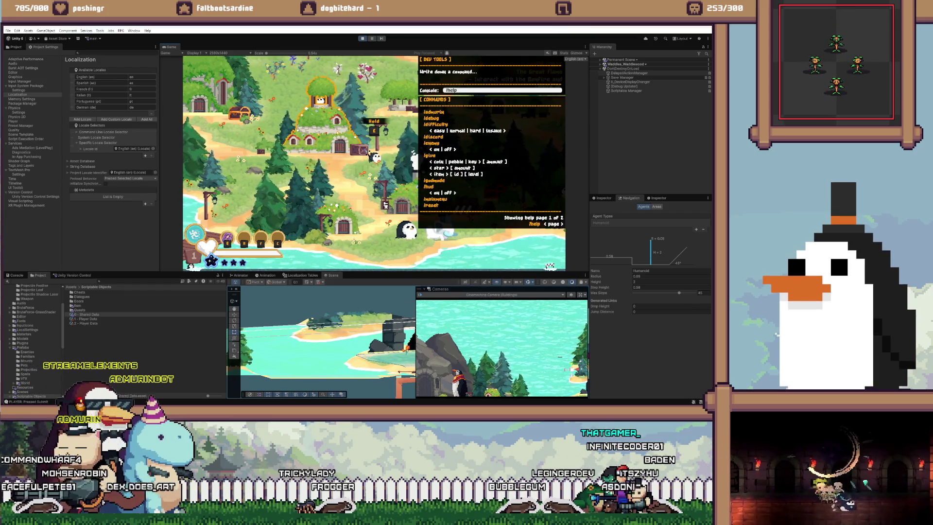
key(Return)
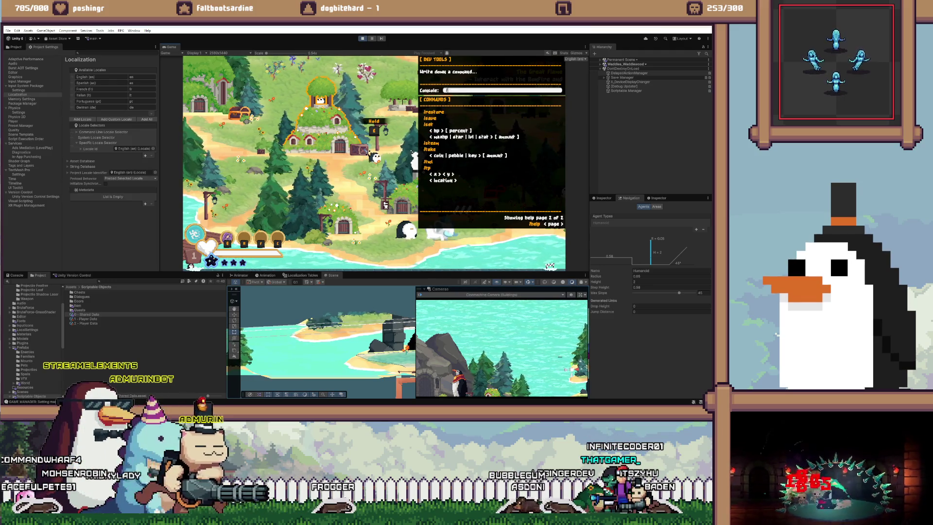
Submit an incomplete set command and walk the player right
text(set)
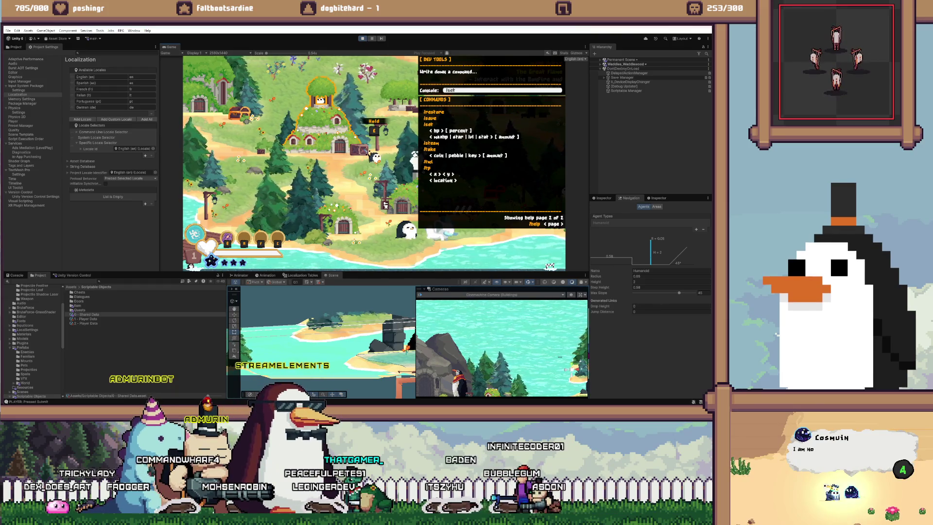
text(hp)
text(bility 1)
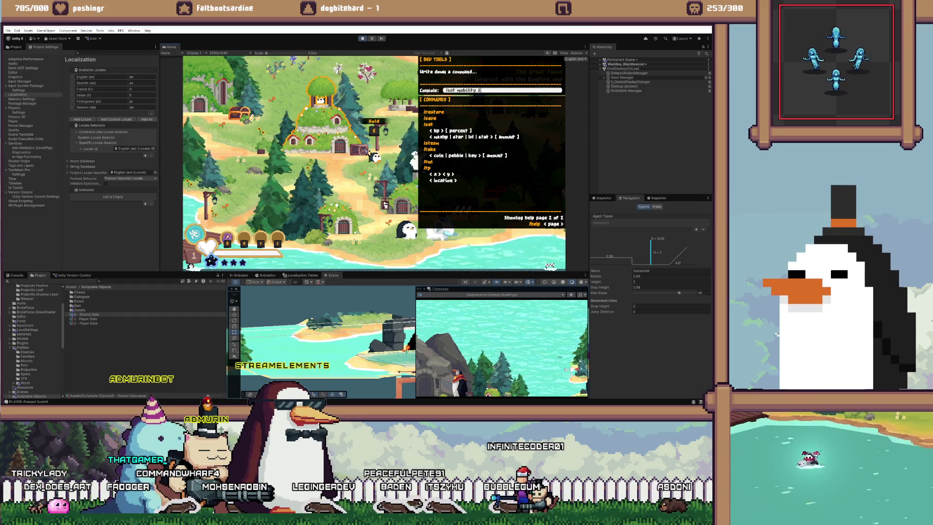
key(Return)
key(d)
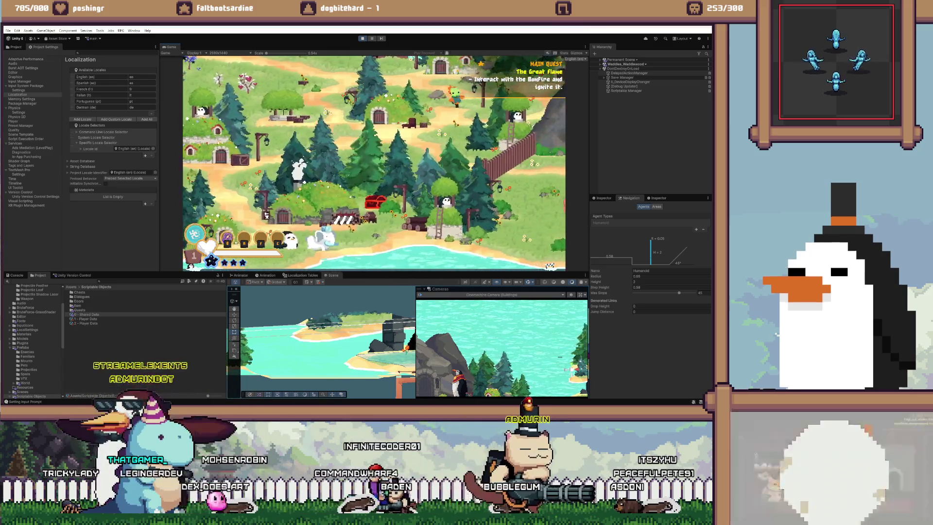
Retry the /set mob command in the dev console and walk left toward Vivian
text(/set mob 1000)
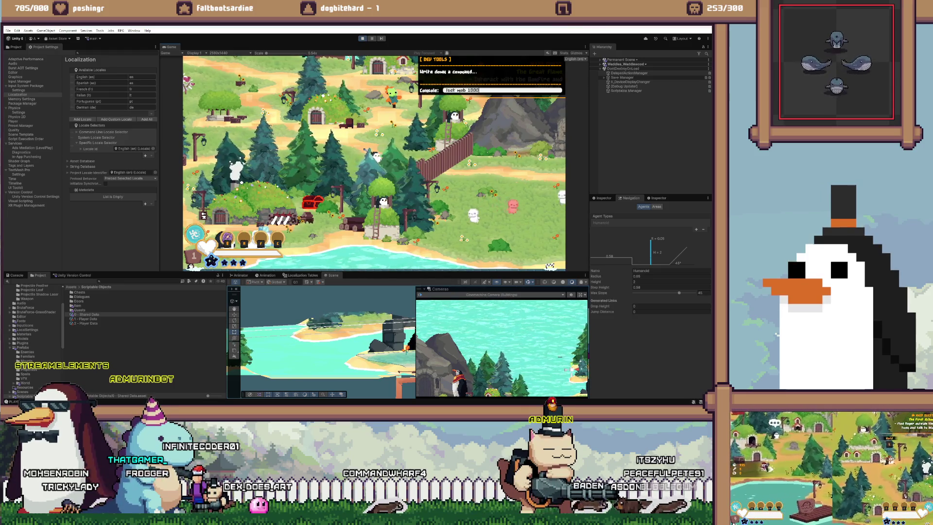
key(Return)
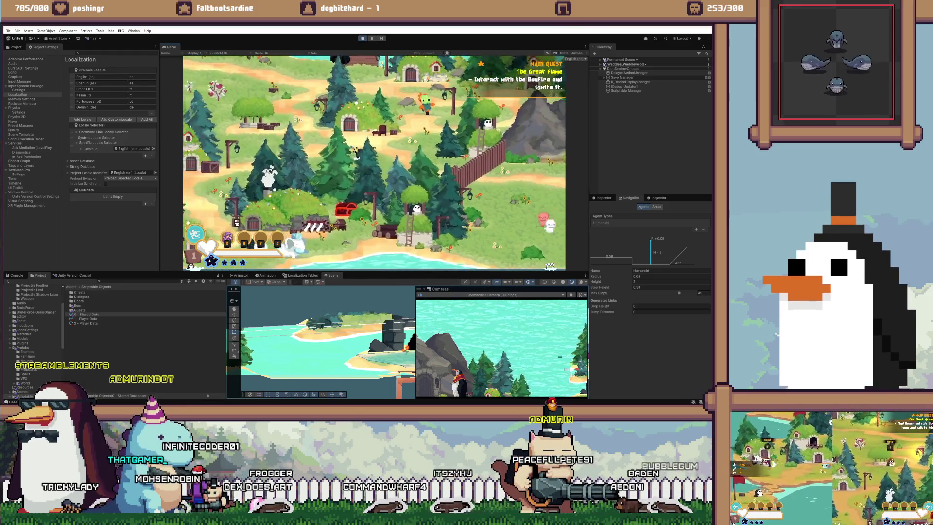
text(/s)
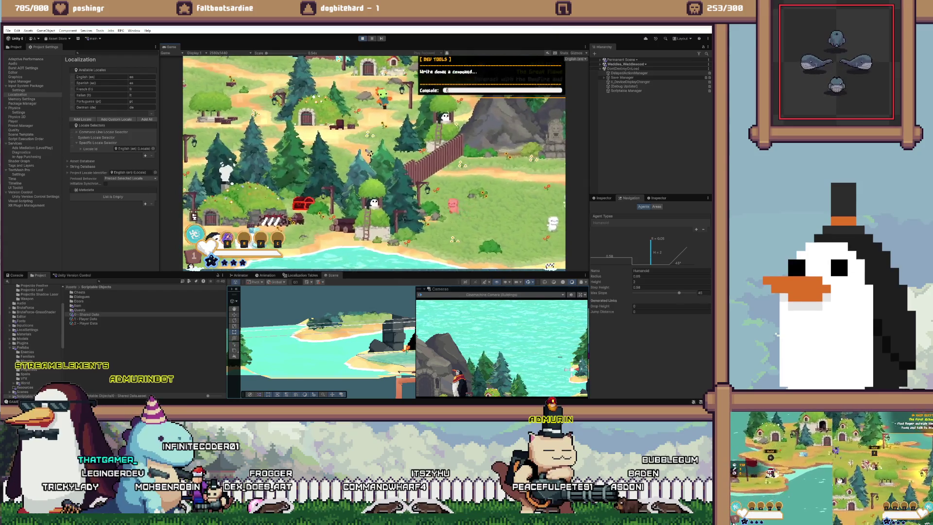
key(BackSpace)
key(BackSpace)
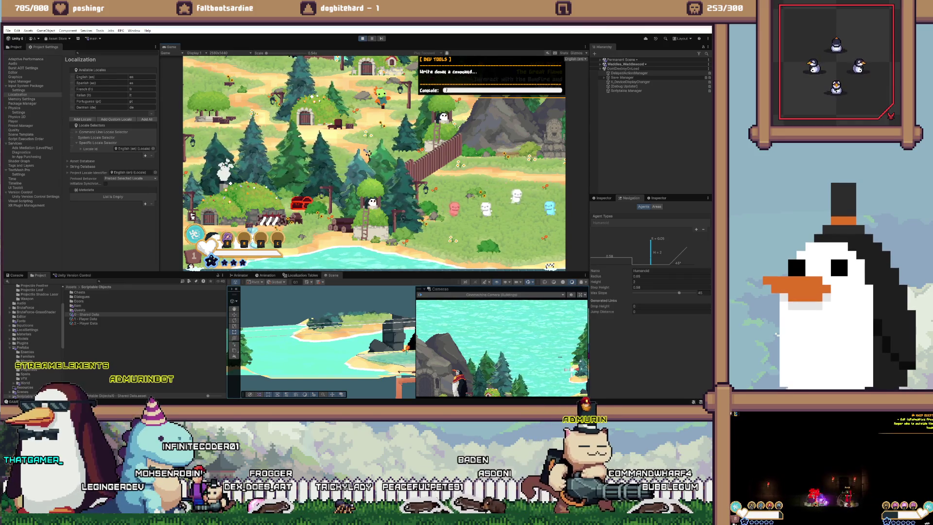
key(Escape)
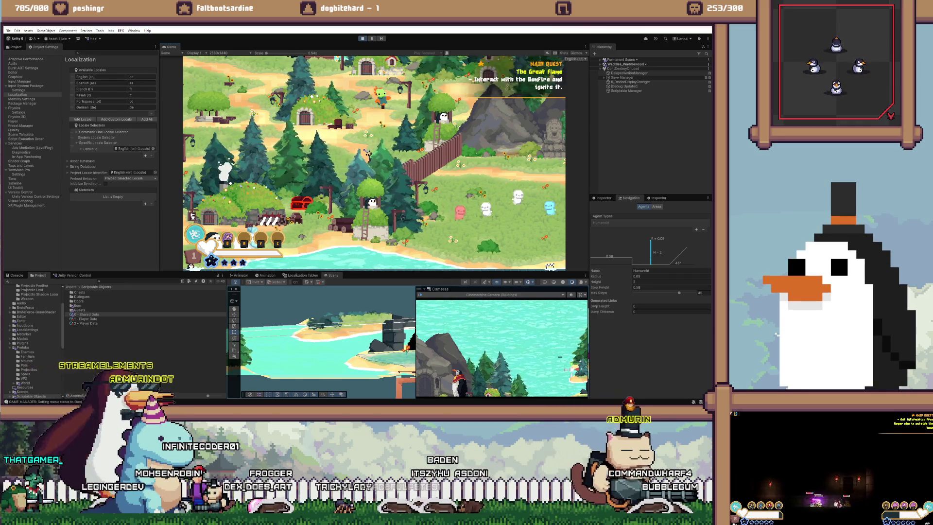
key(Tab)
key(Tab)
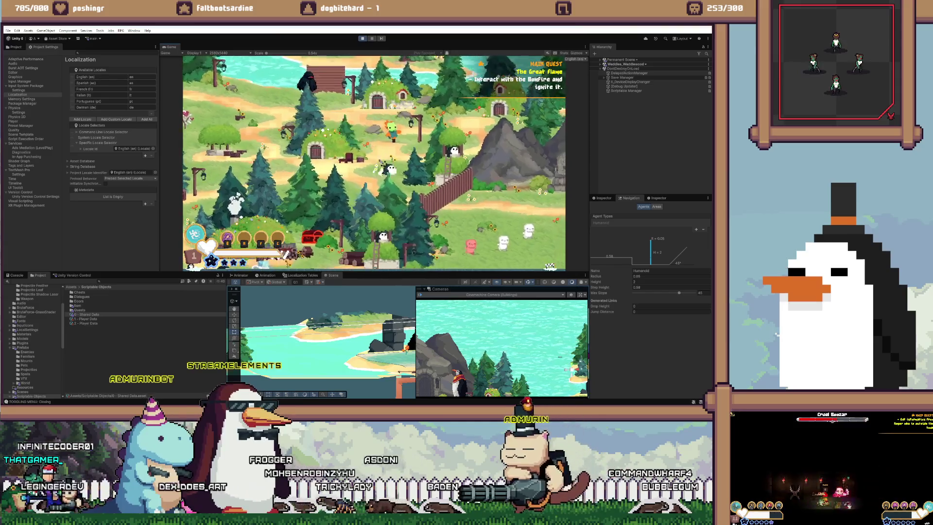
key(slash)
text(set s)
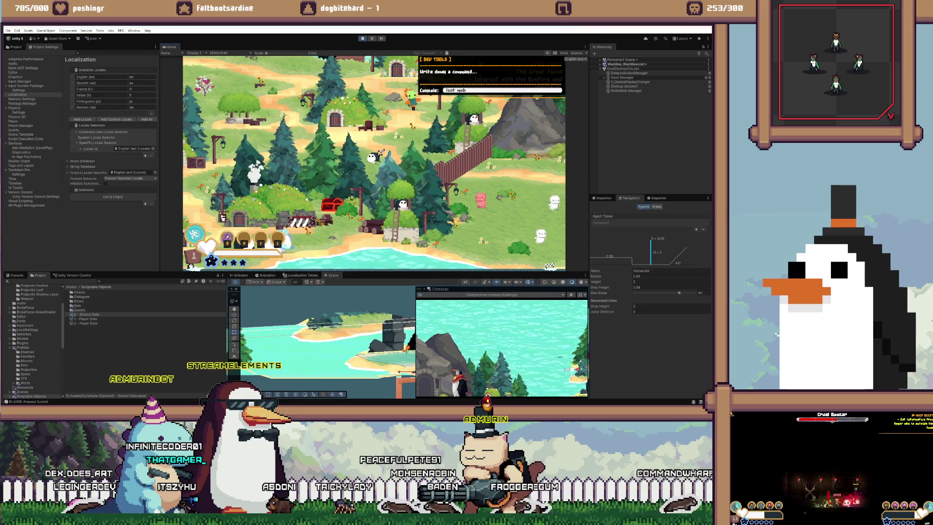
key(Return)
key(a)
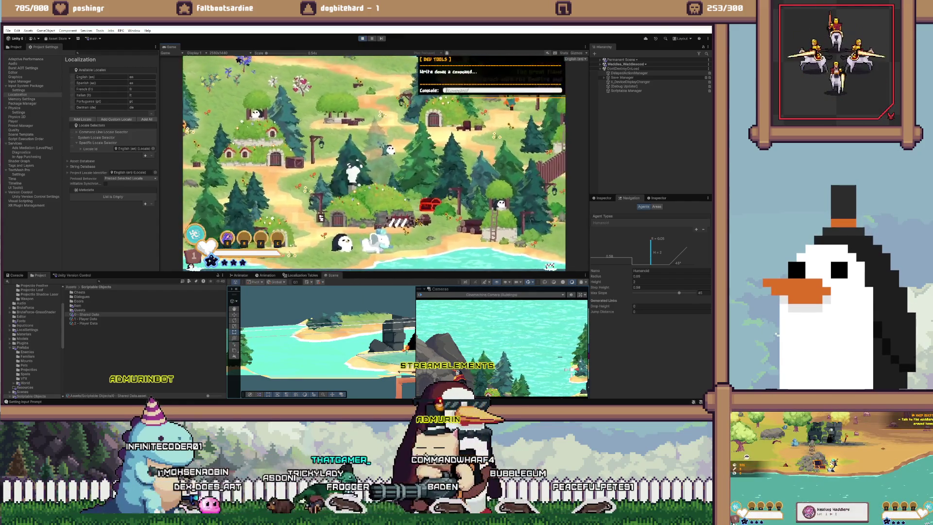
text(/setmob)
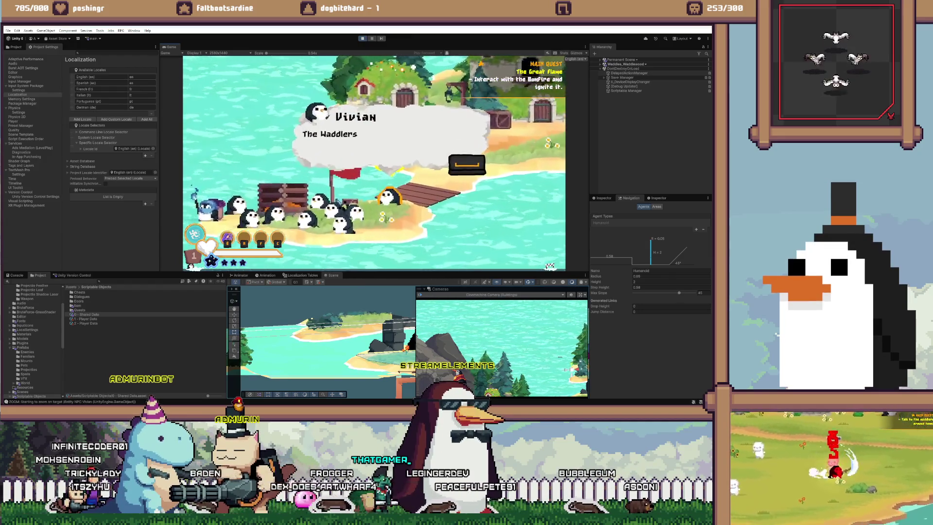
Finish The Great Flame with Vivian, then hit Roy's dummy to complete Dumb and Dummy
key(e)
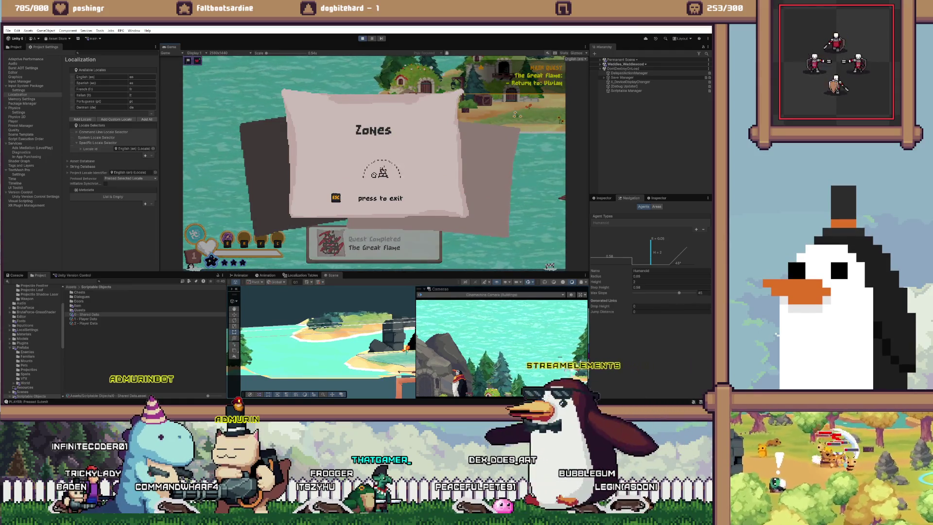
key(Escape)
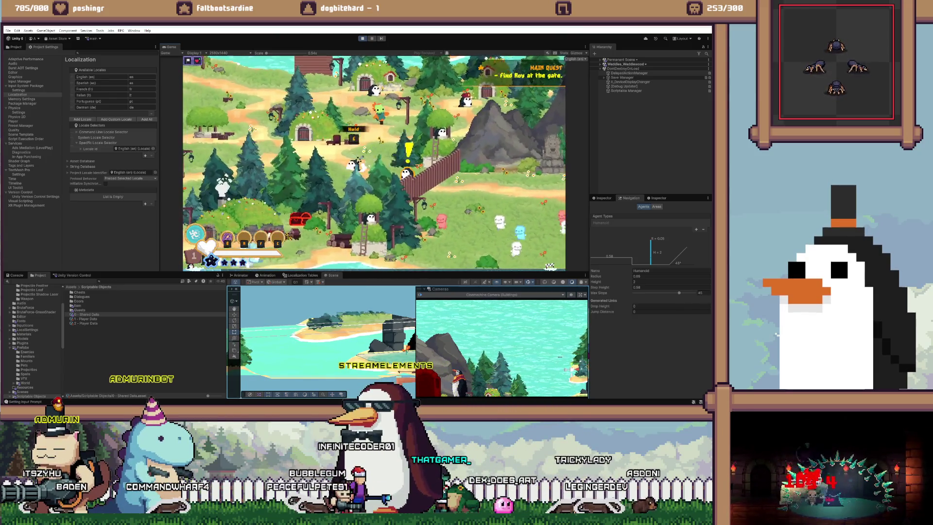
key(space)
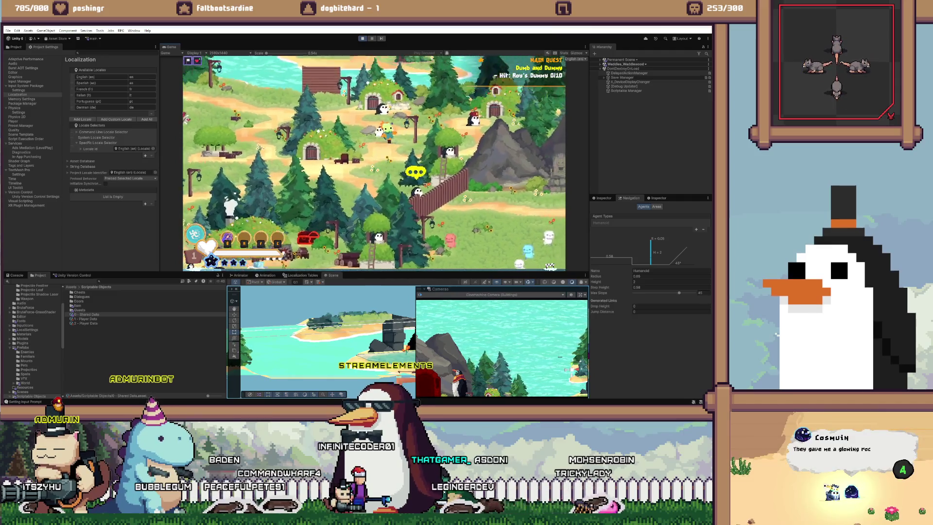
key(space)
key(space)
key(space)
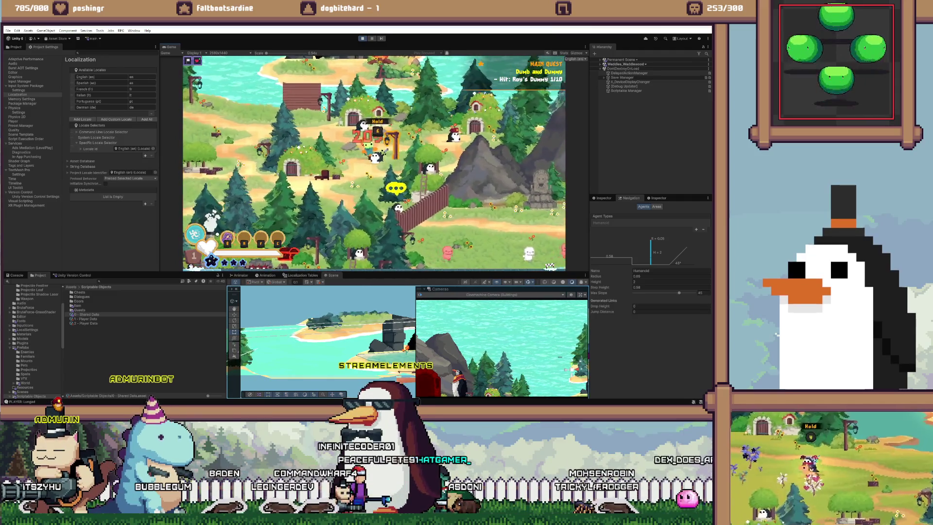
key(space)
key(space)
key(space)
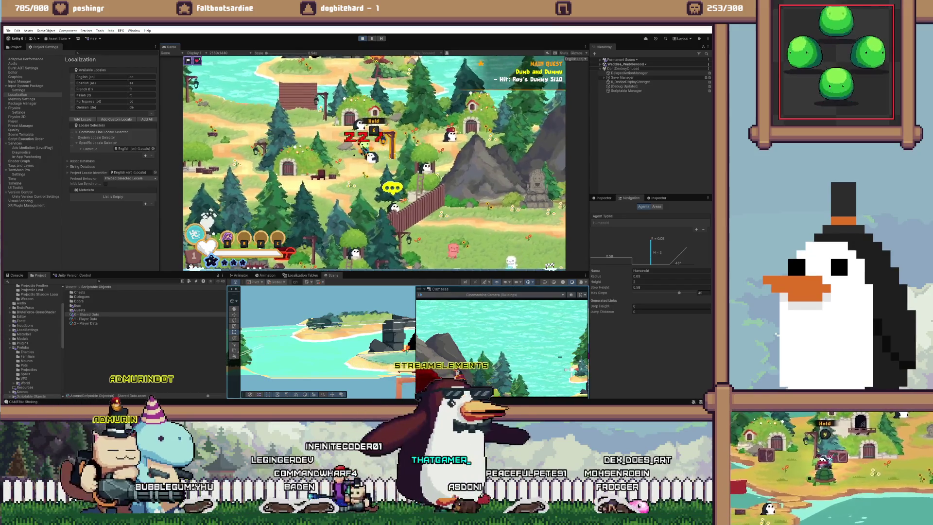
key(space)
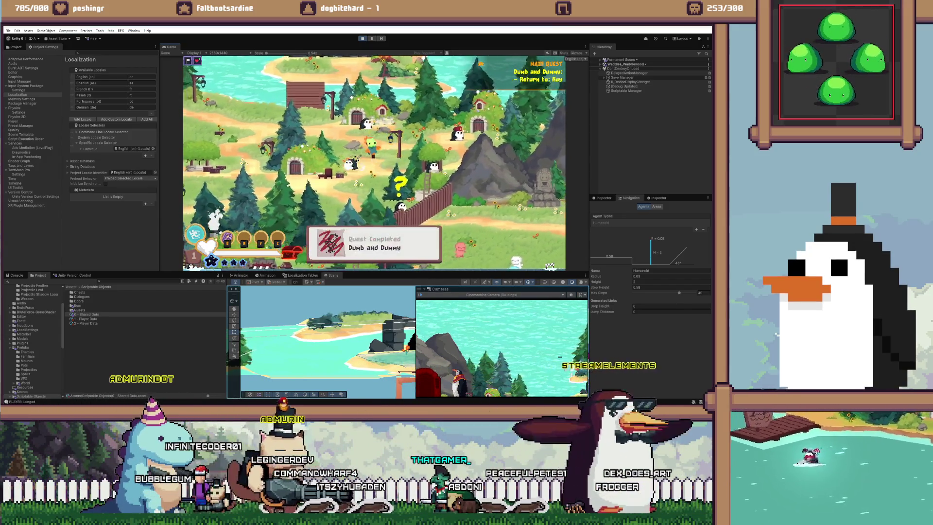
key(space)
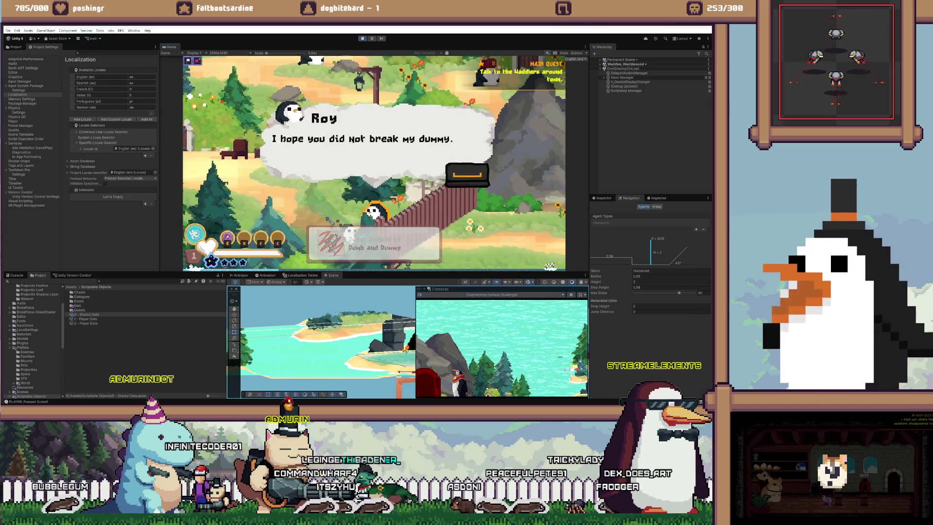
key(space)
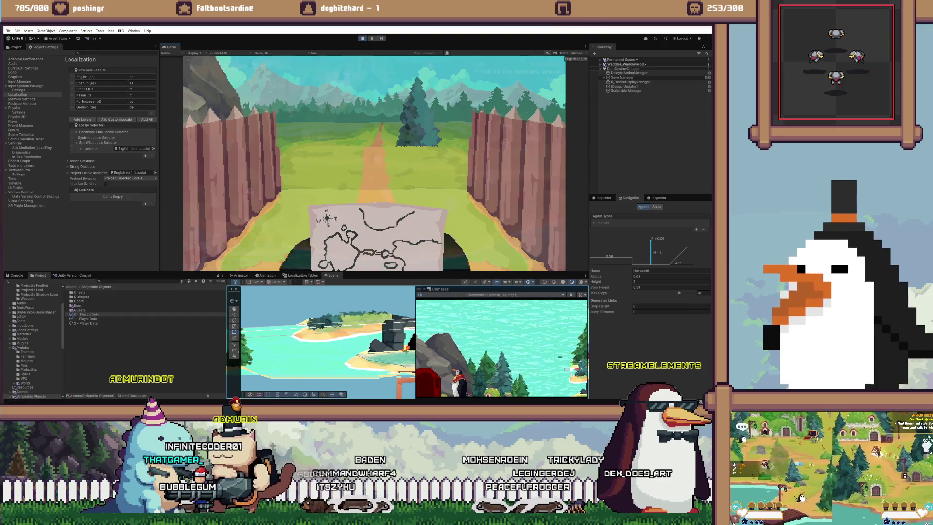
Lunge-attack in town, walk to the village and view the Waddler Totem panel
key(space)
key(space)
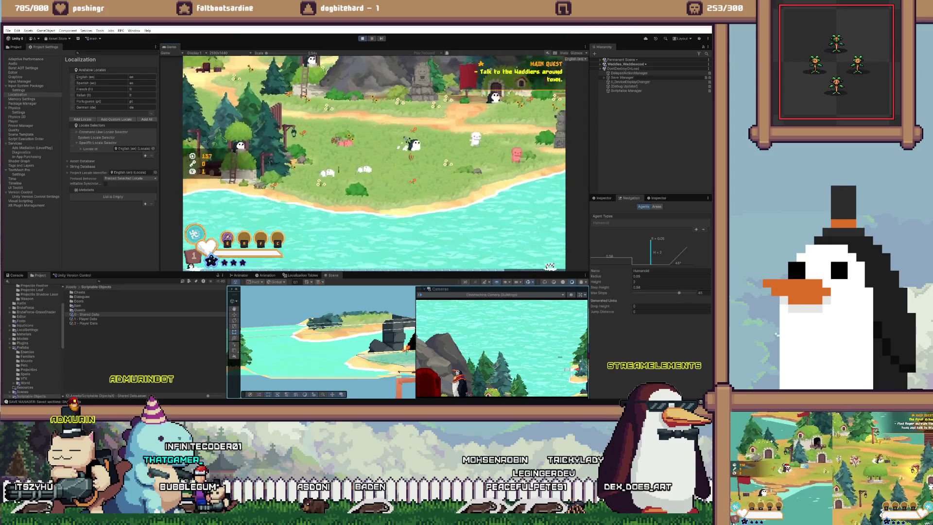
key(space)
key(space)
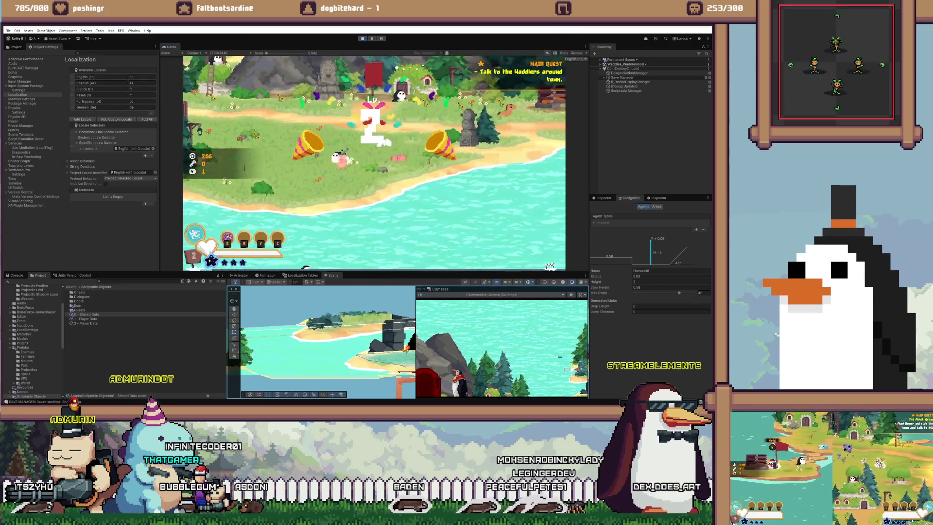
key(d)
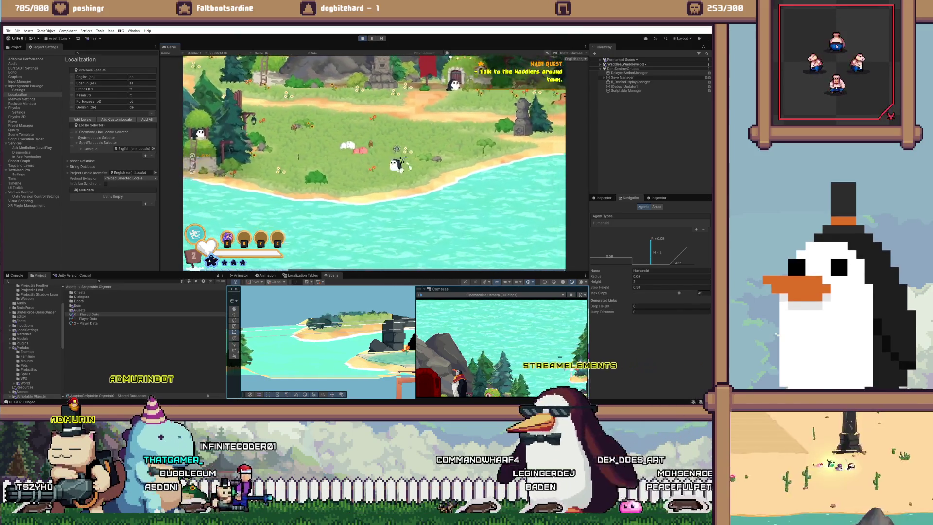
key(e)
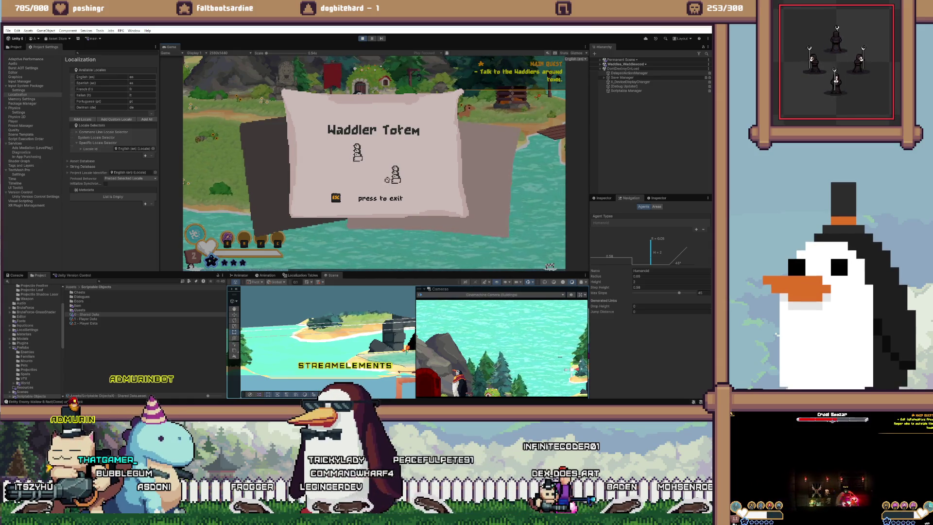
key(a)
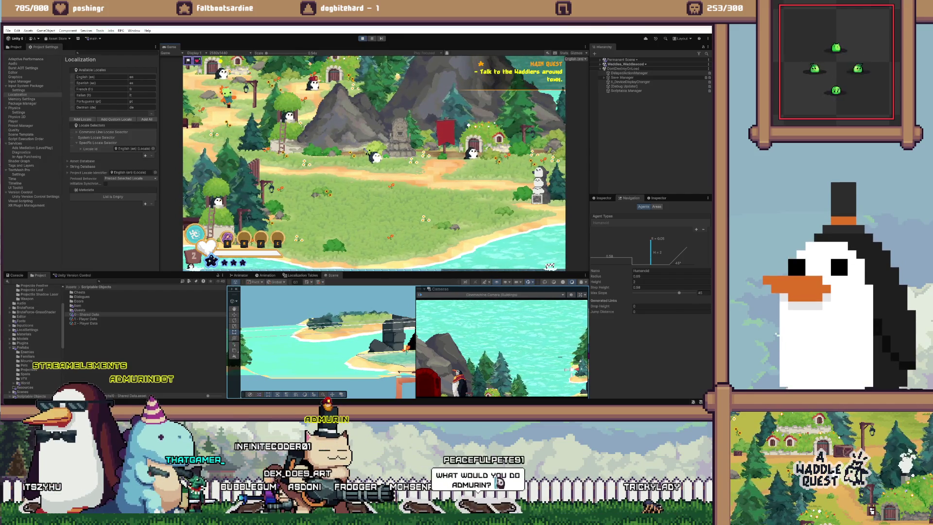
Walk the penguin south to the shore, then east to town, fighting nearby enemies
key(s)
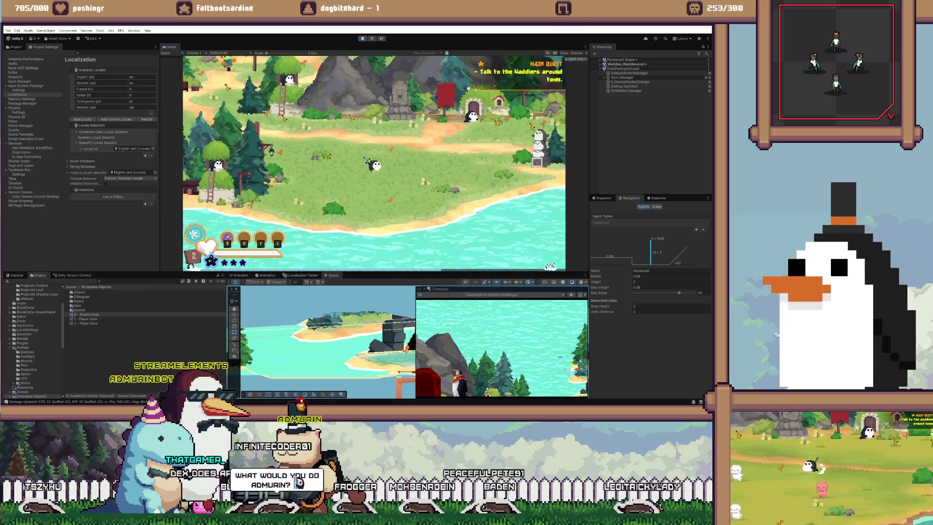
key(d)
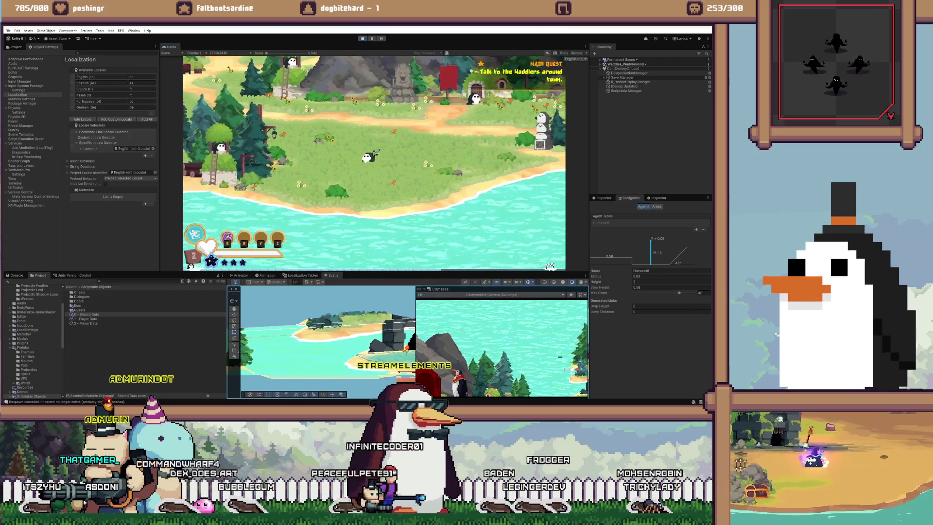
key(d)
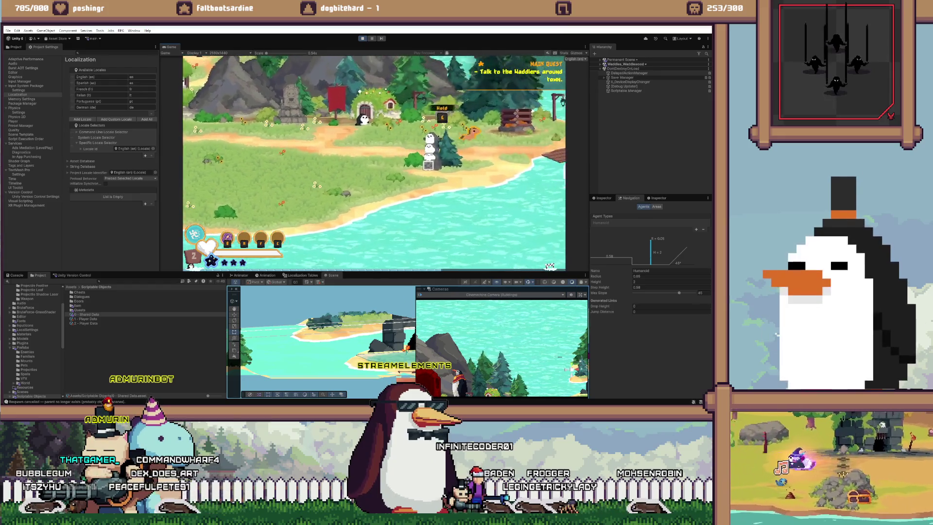
key(d)
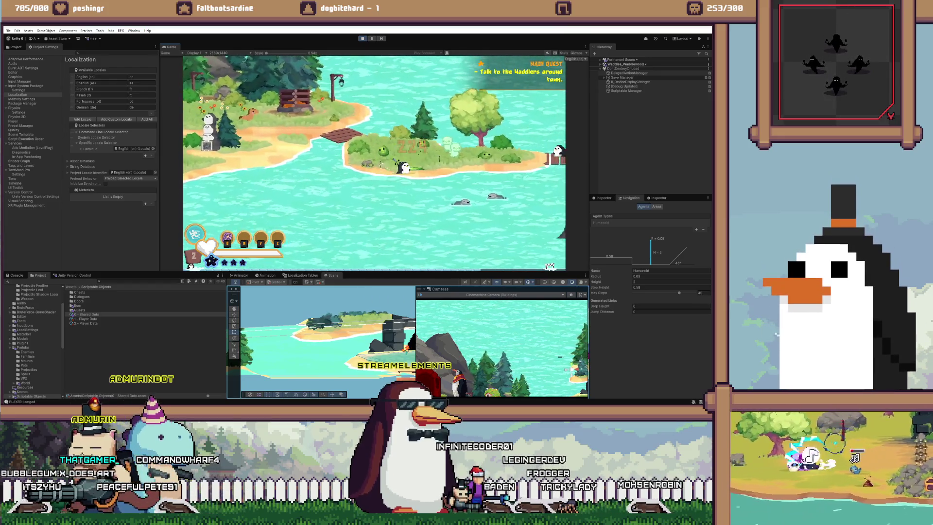
key(d)
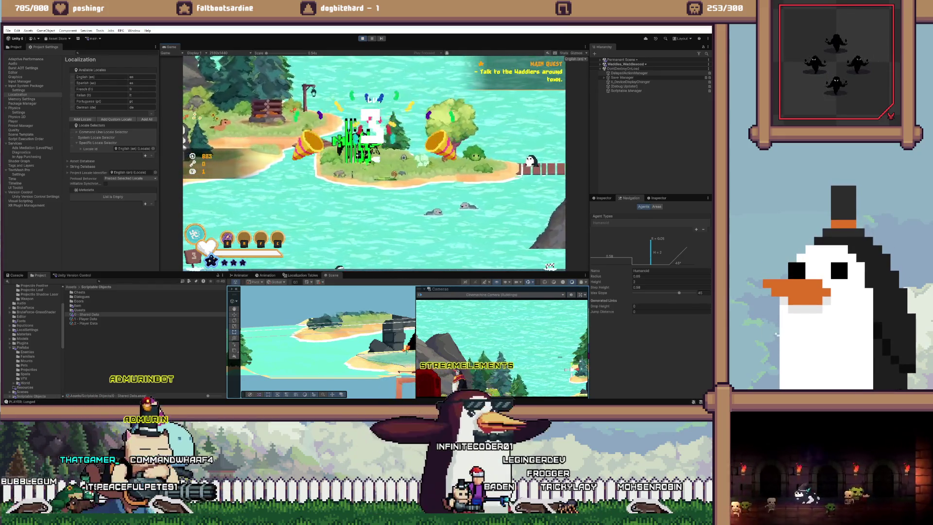
key(d)
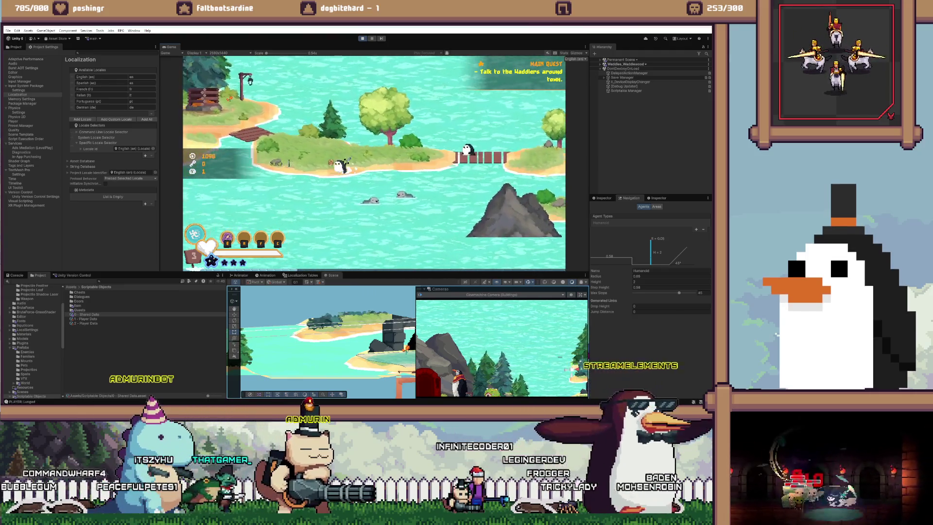
Walk the penguin onto the wooden dock, across the island and back north to the village
key(a)
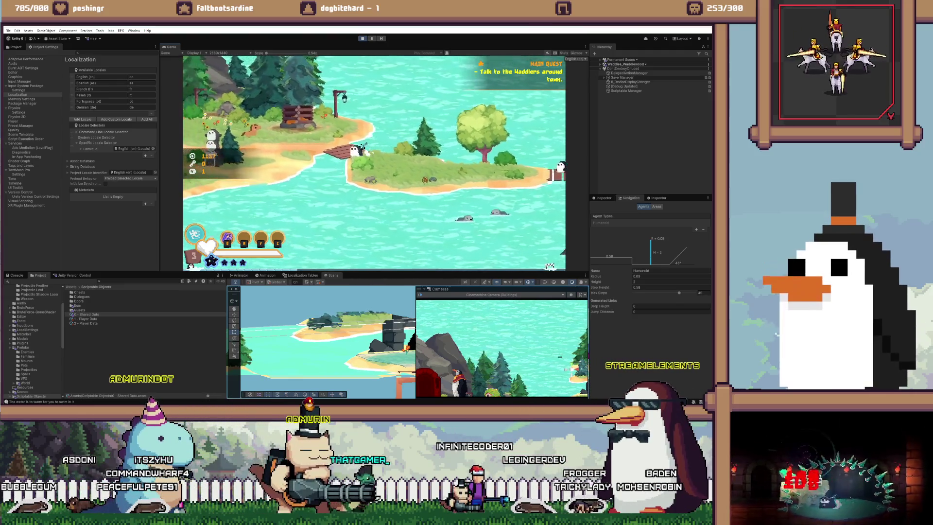
key(w)
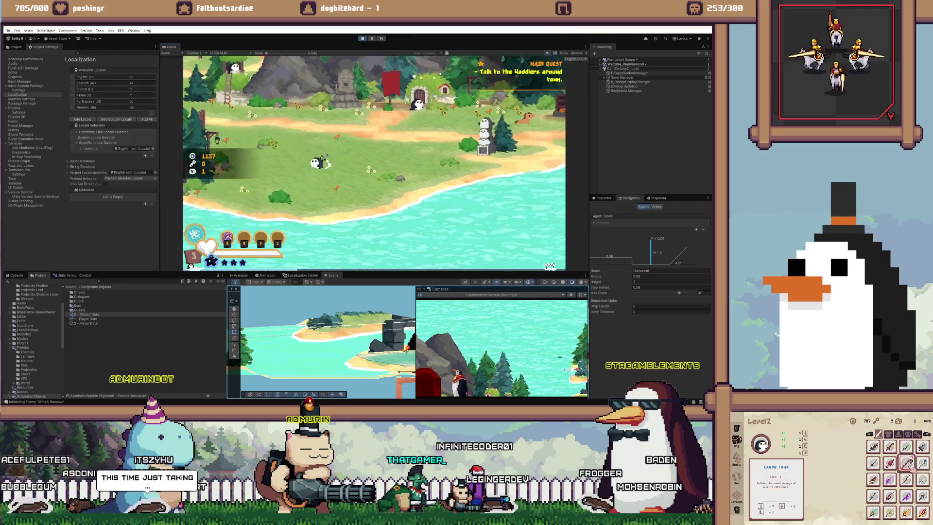
key(s)
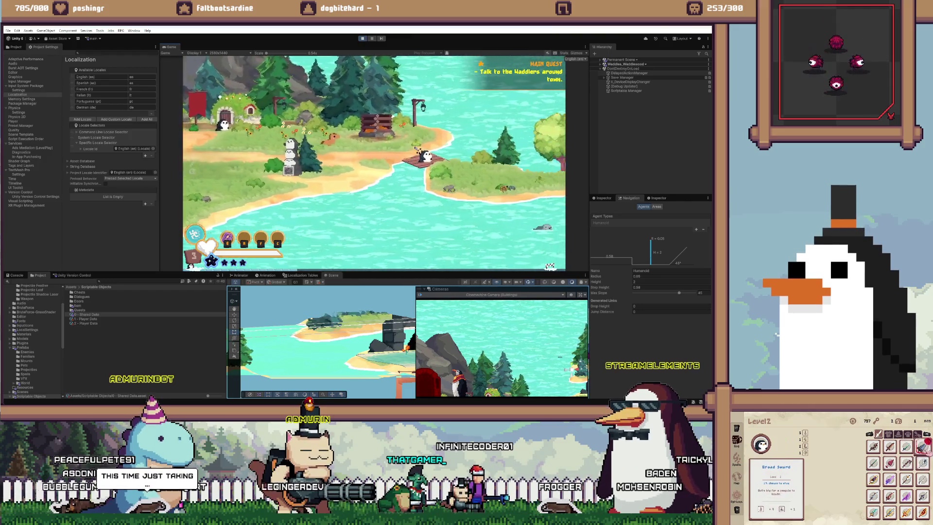
key(d)
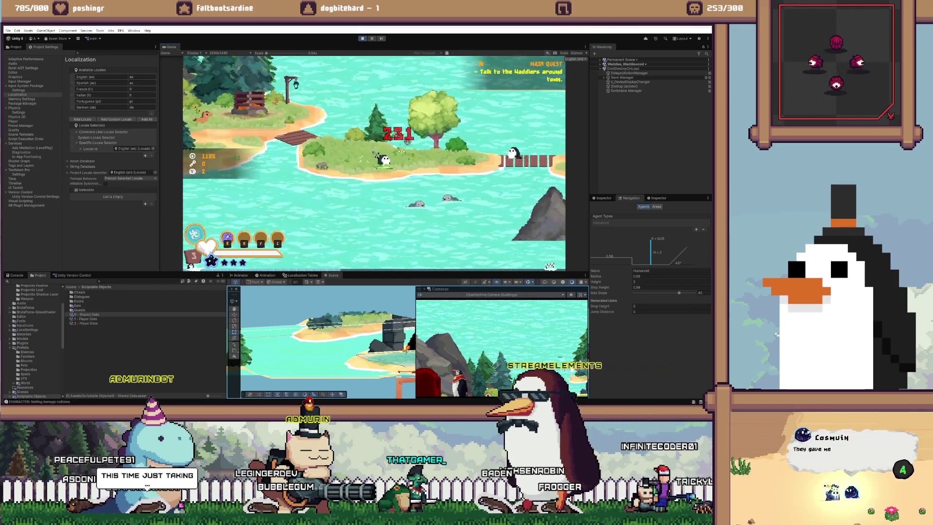
key(w)
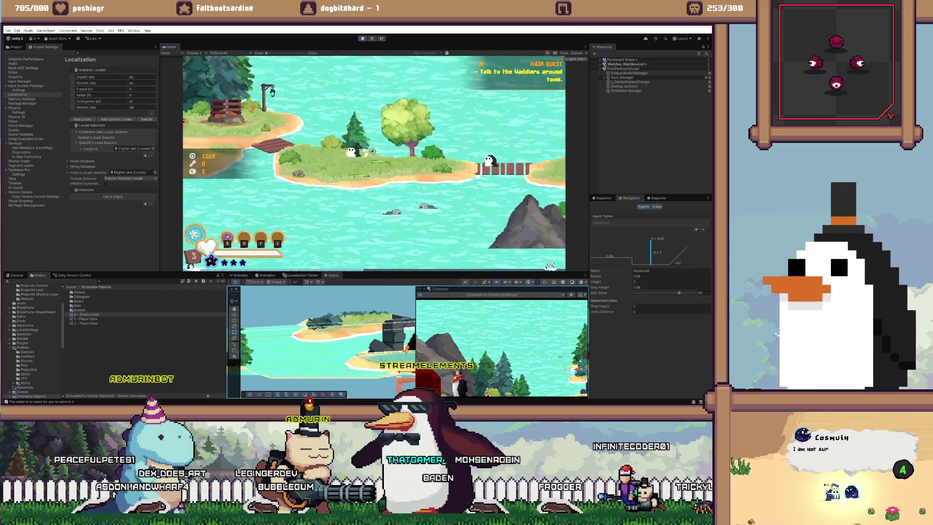
key(a)
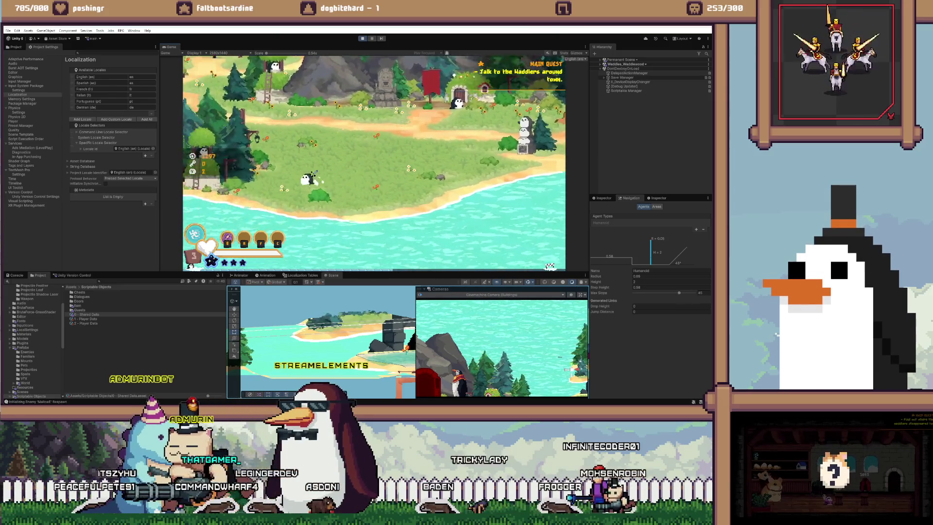
key(w)
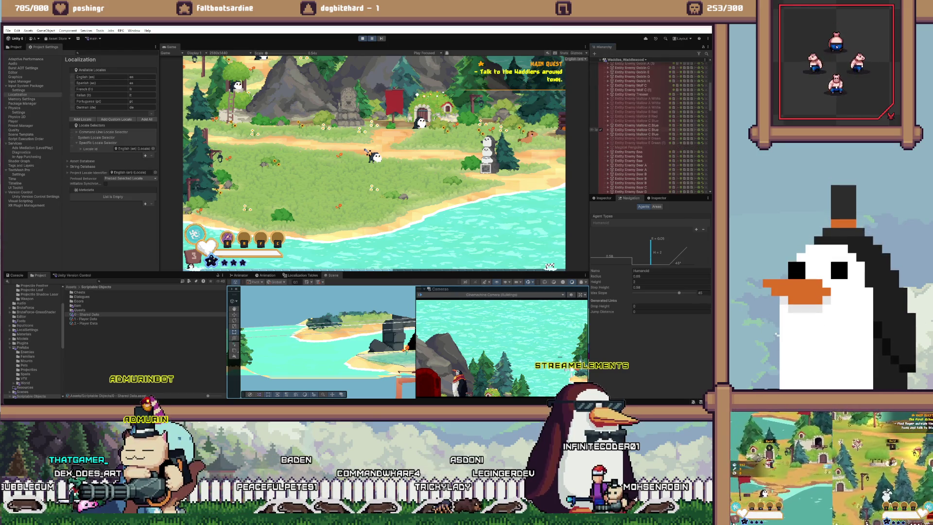
Frame Entity Enemy Mallow A White in the scene, then walk across the bridge to the island
click(636, 98)
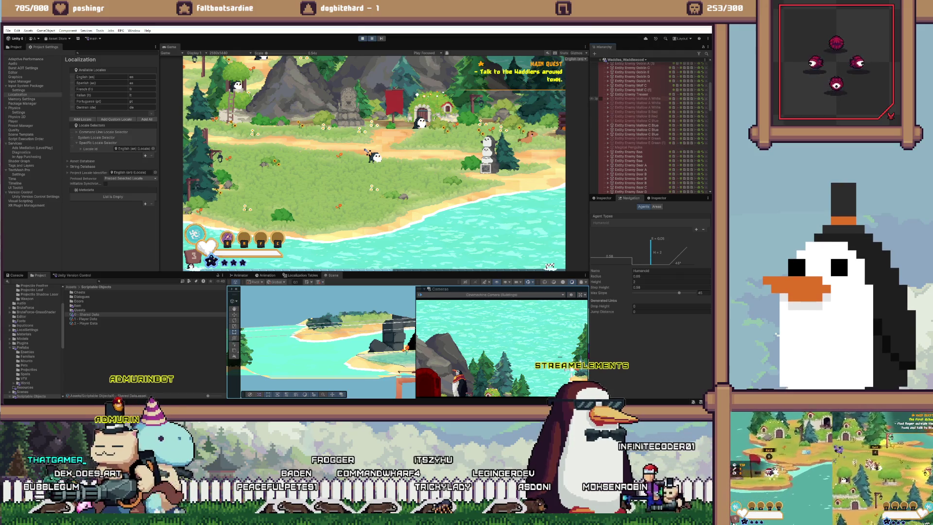
key(f)
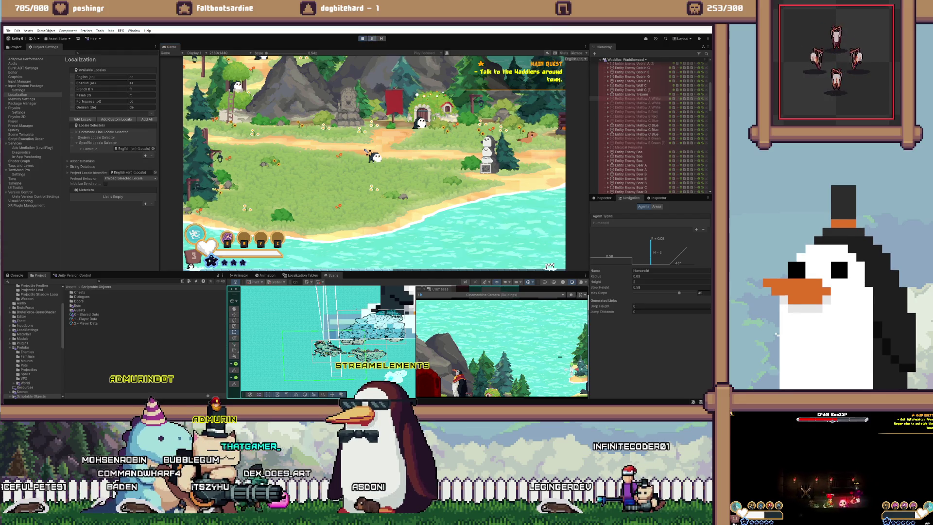
key(d)
key(d)
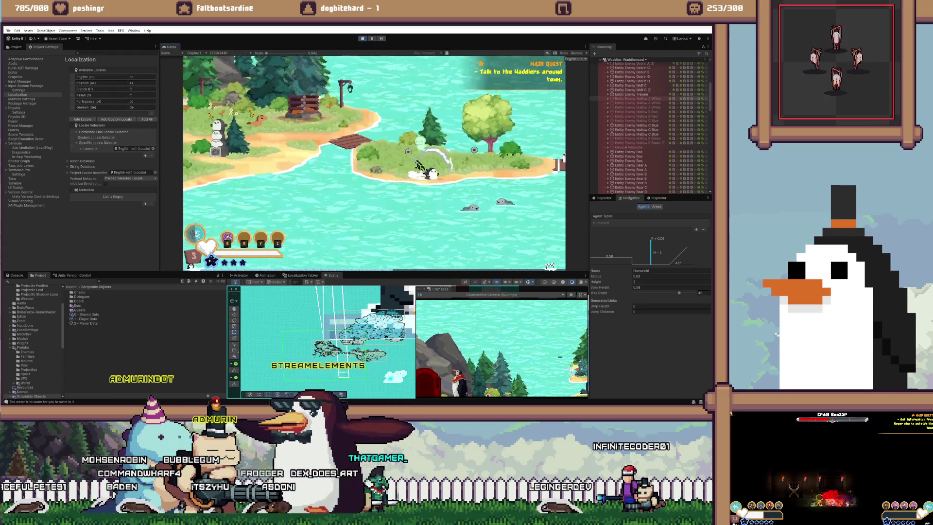
key(d)
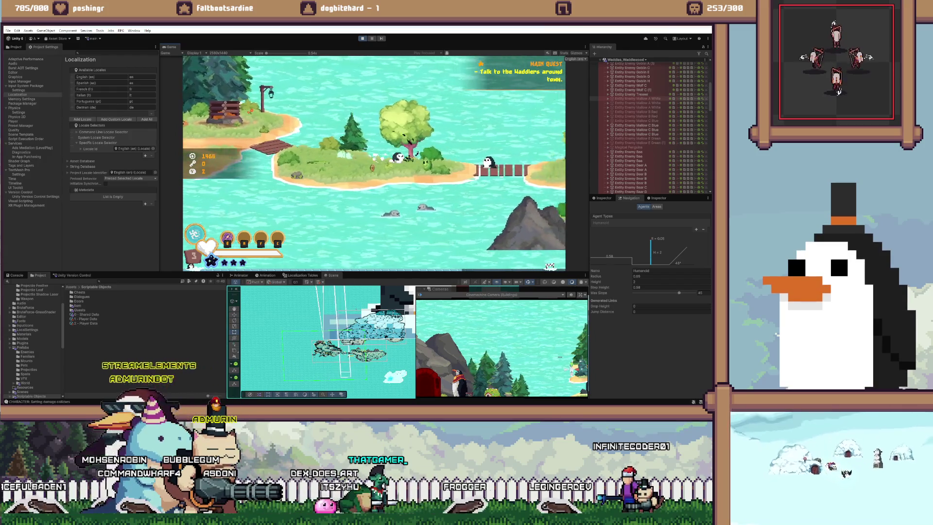
key(a)
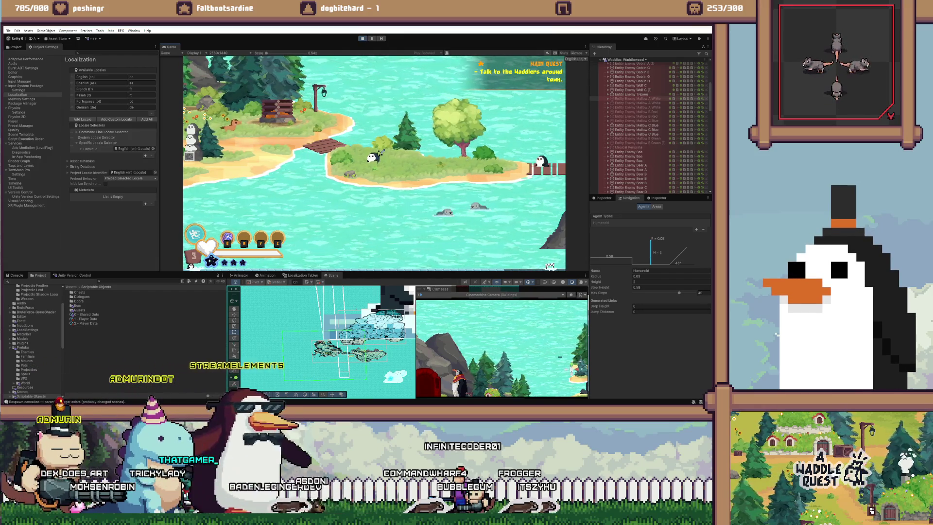
scroll(649, 126, up, 5)
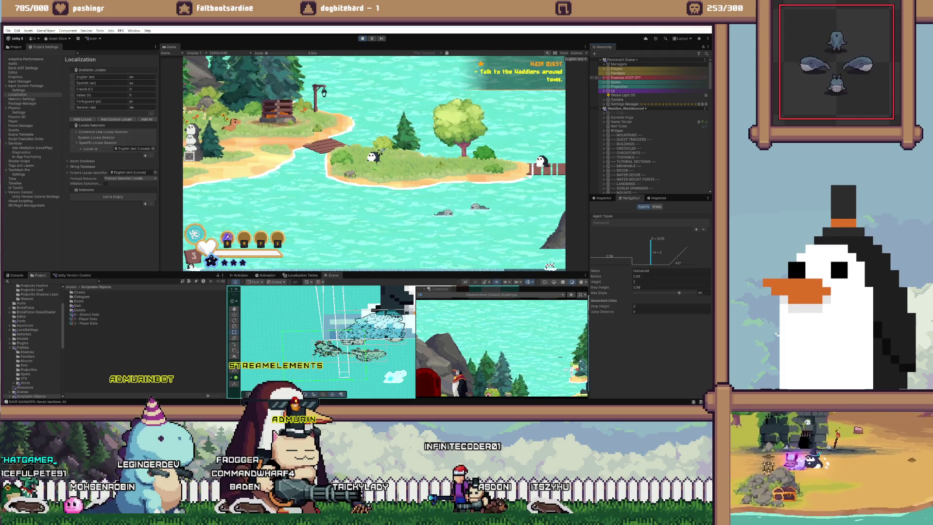
Walk the penguin past the snowman stack to the small island and back into the village
key(a)
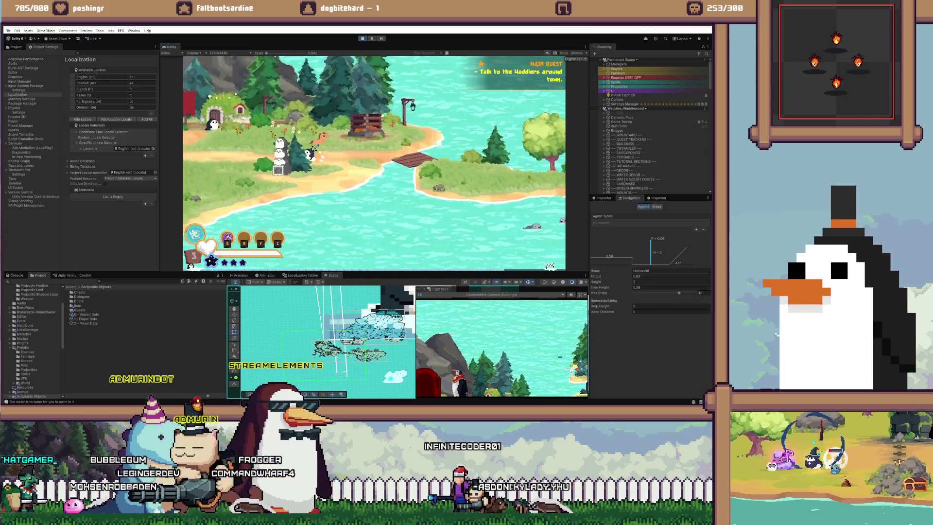
key(d)
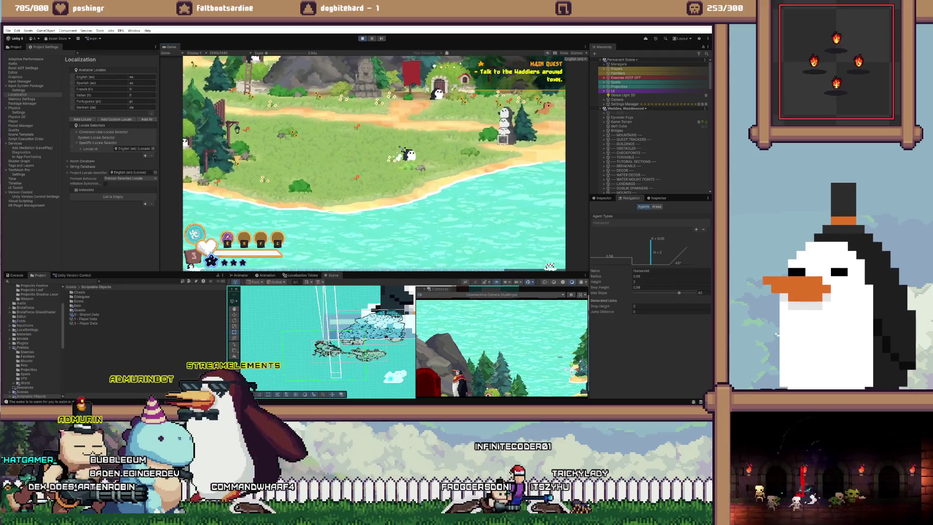
key(d)
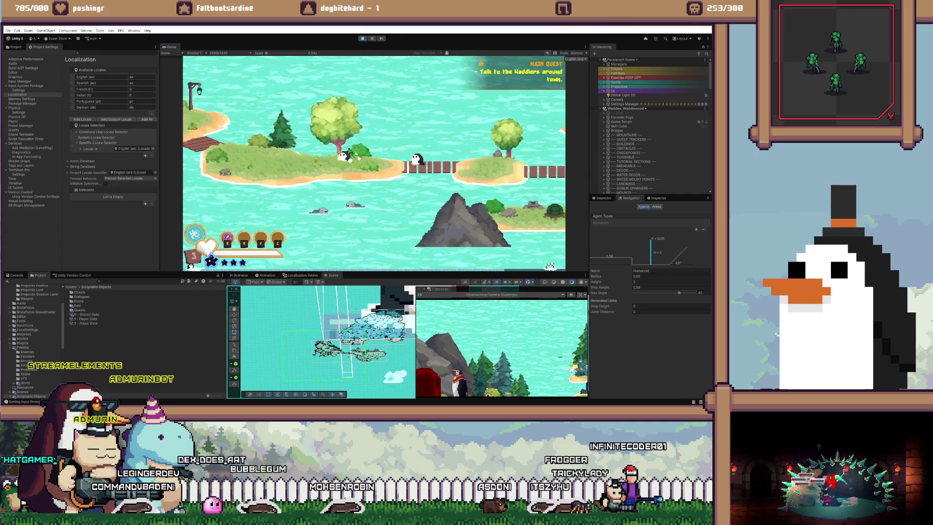
key(a)
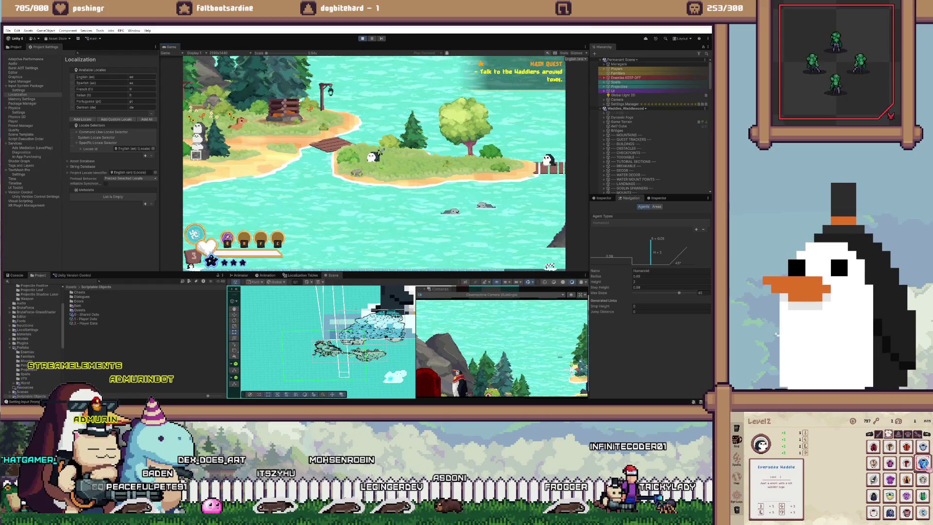
key(a)
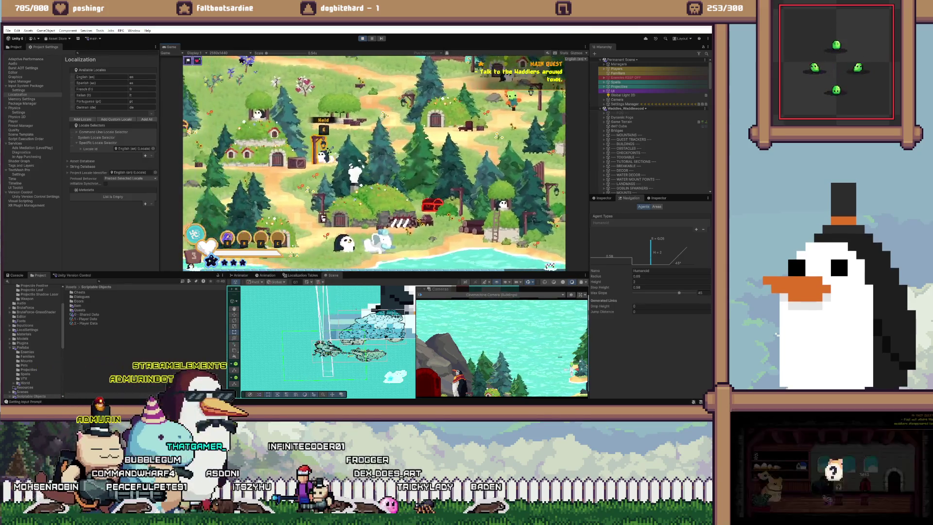
Enter a village building, exit back to Waddlewood and walk east toward the rocky hill
key(w)
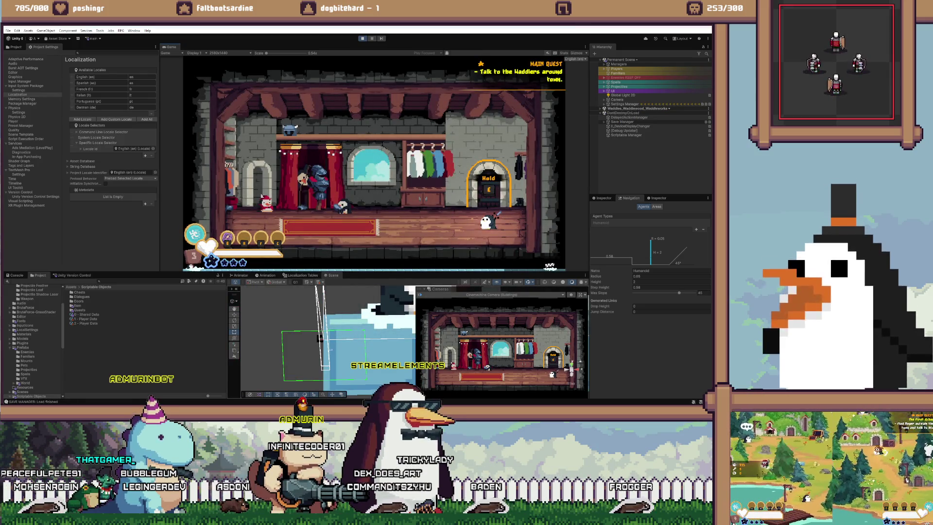
key(s)
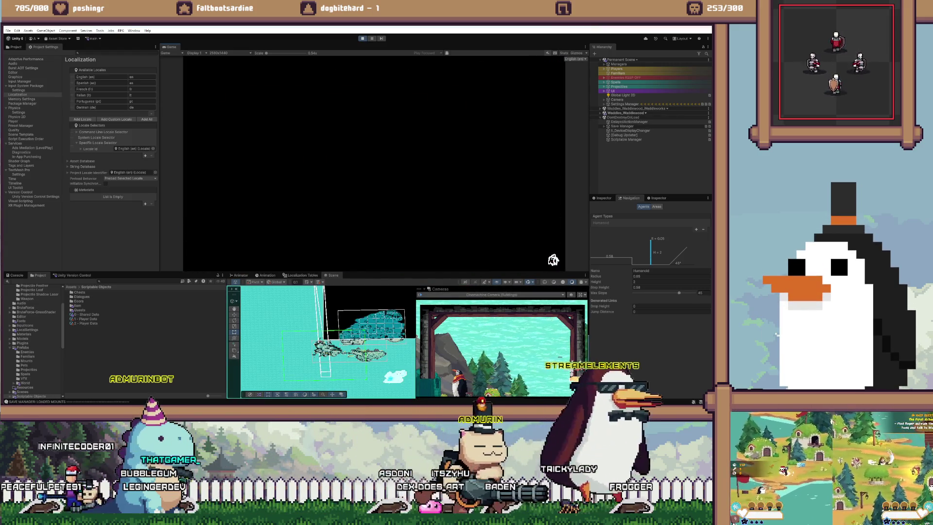
key(d)
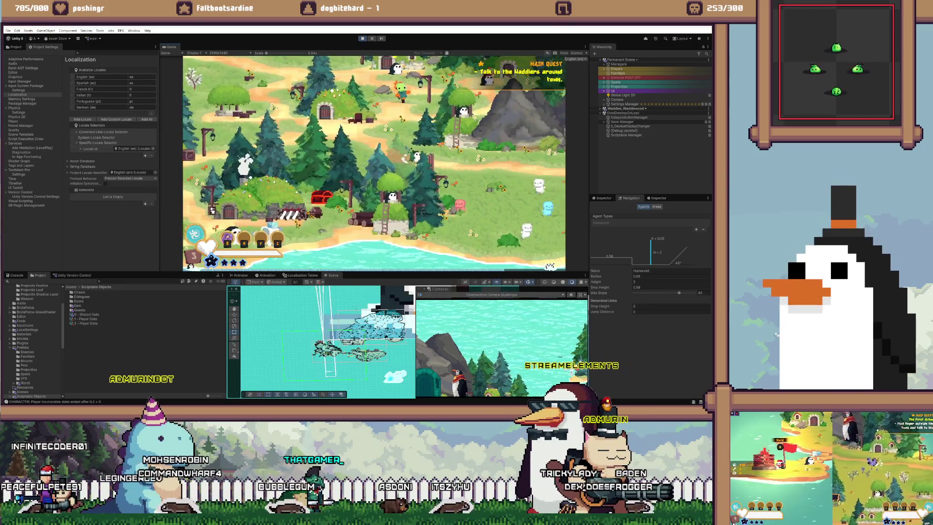
key(d)
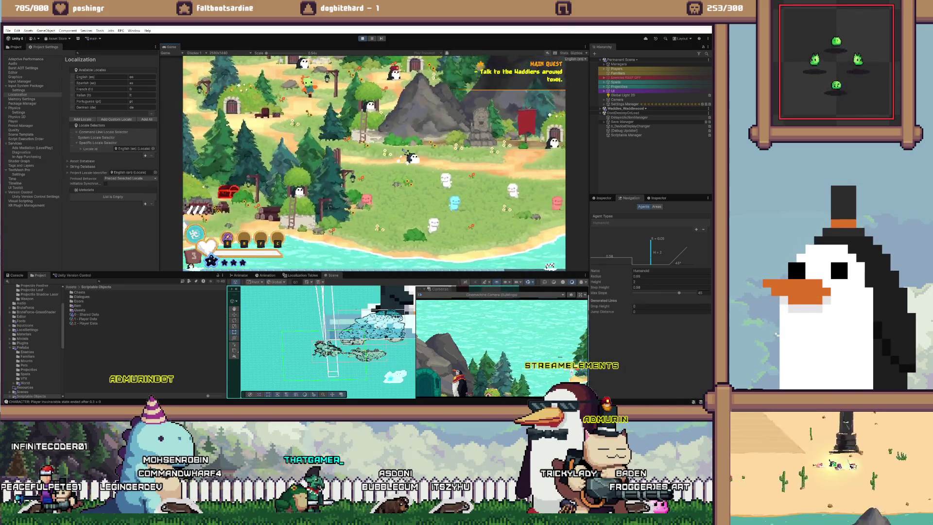
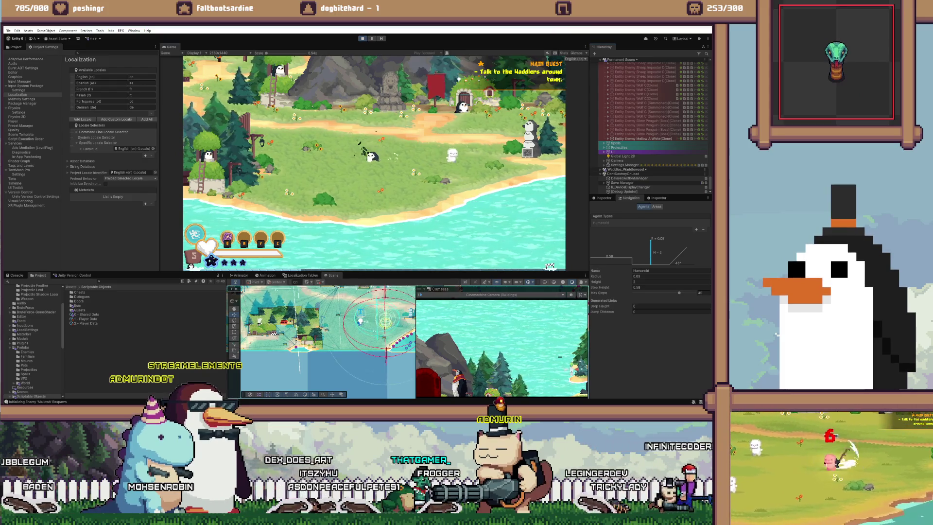
In the running game, check the Options page of the in-game menu and close it
key(Escape)
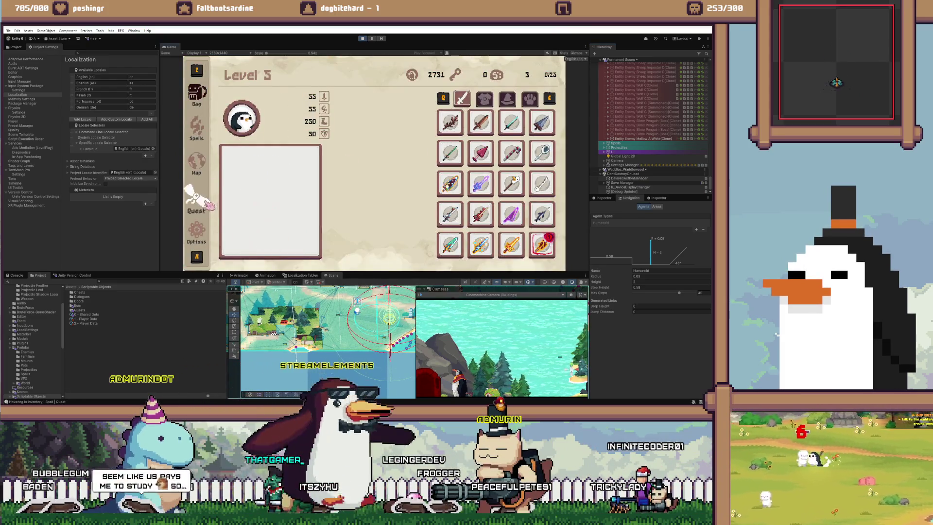
click(196, 231)
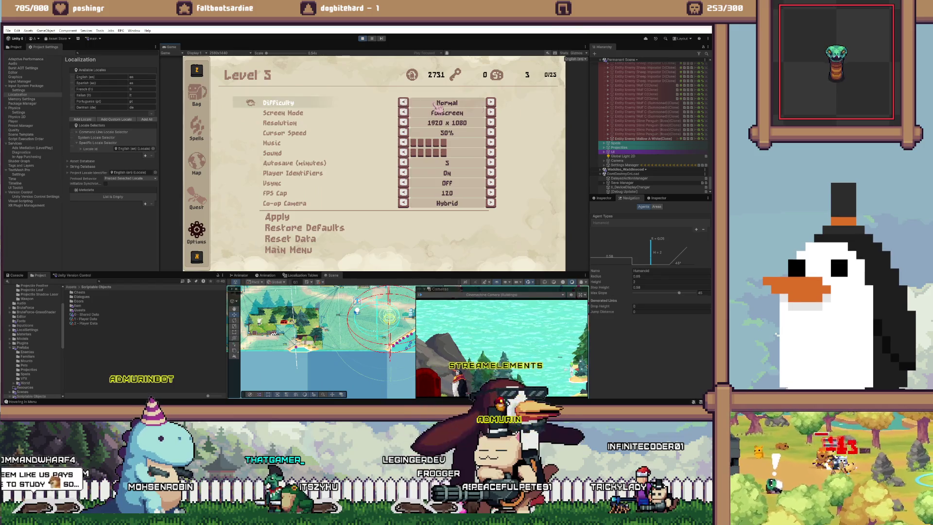
key(Escape)
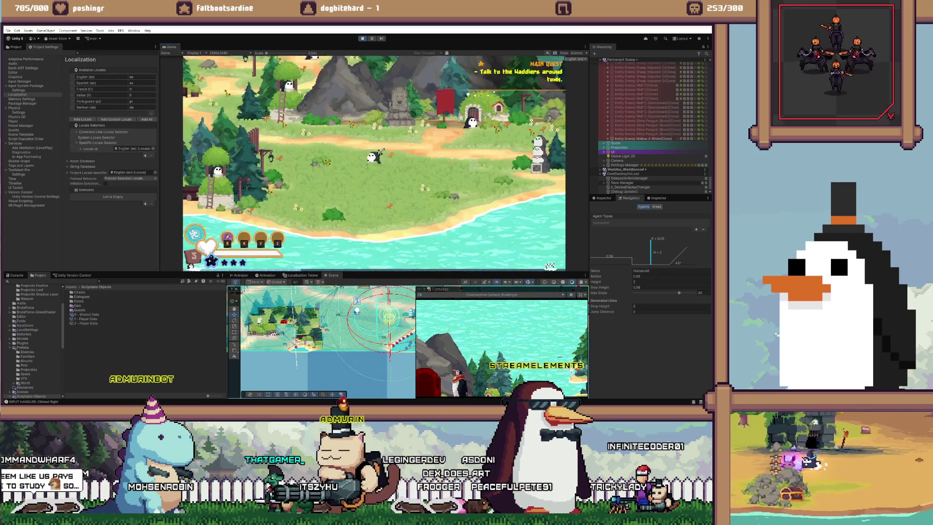
Walk the player right, exit play mode, and select Enemies KEEP OFF in the Hierarchy
key(d)
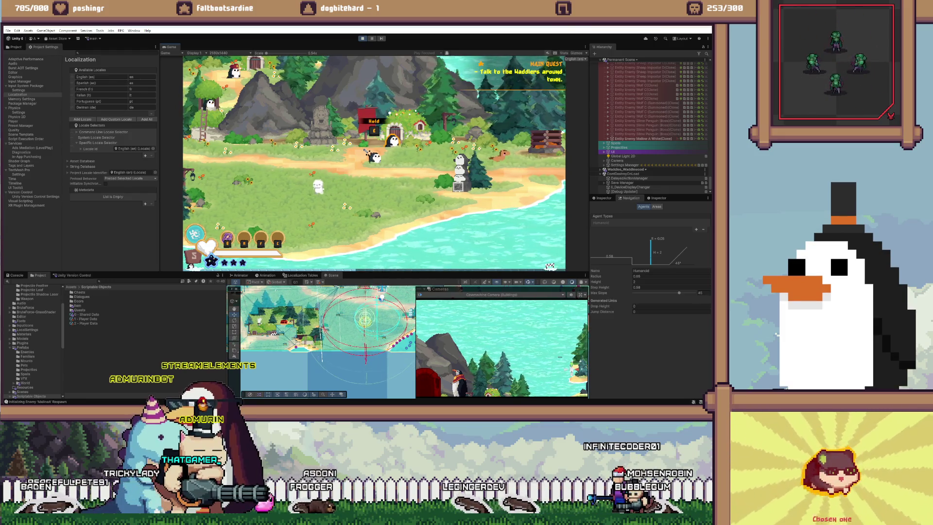
key(ctrl+p)
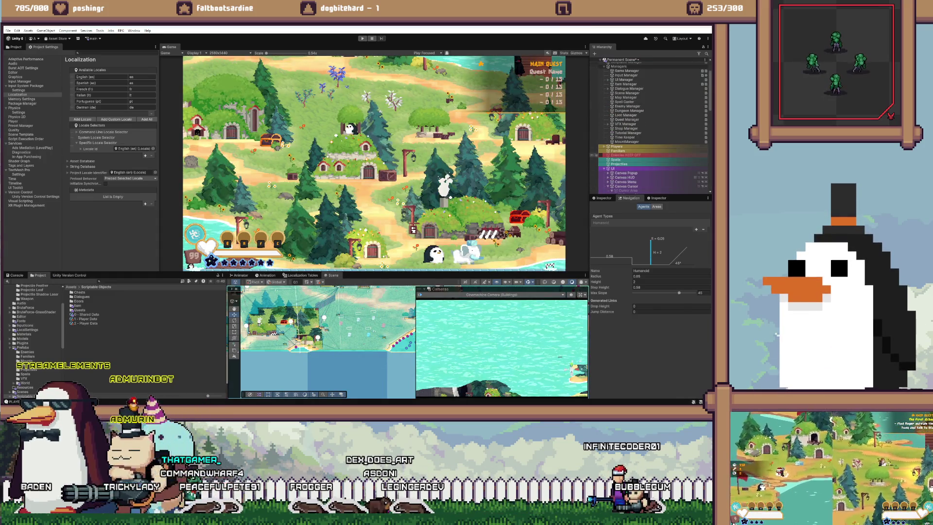
click(627, 155)
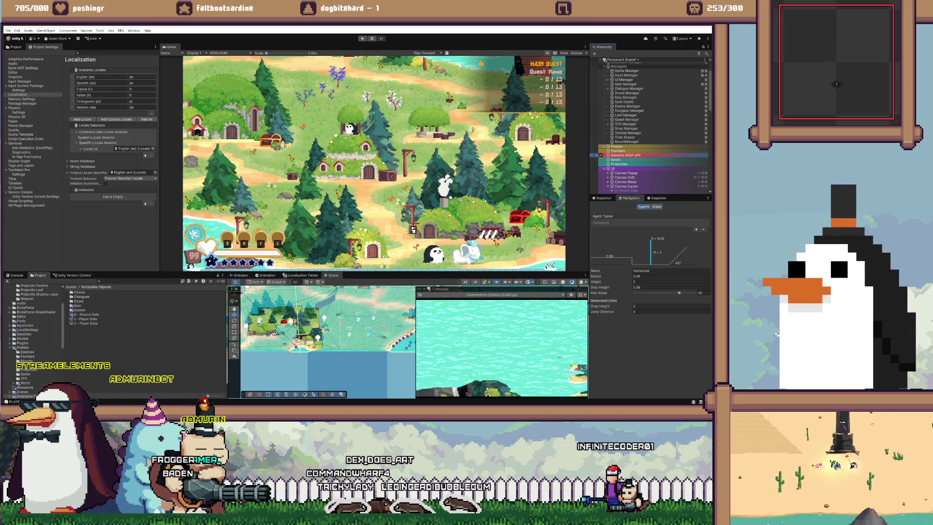
Frame Enemies KEEP OFF in the scene, then search 'enemy' in Visual Studio and open EnemyManager.cs
key(f)
key(alt+Tab)
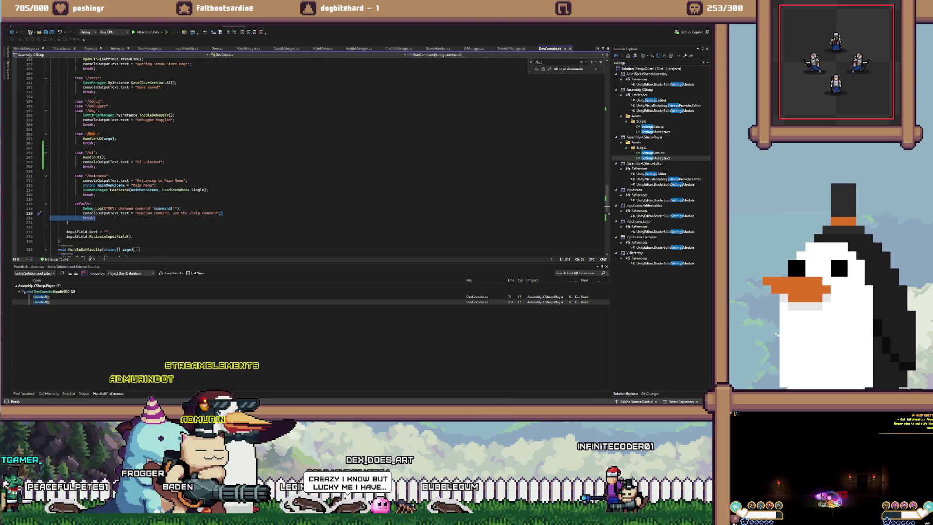
key(ctrl+Tab)
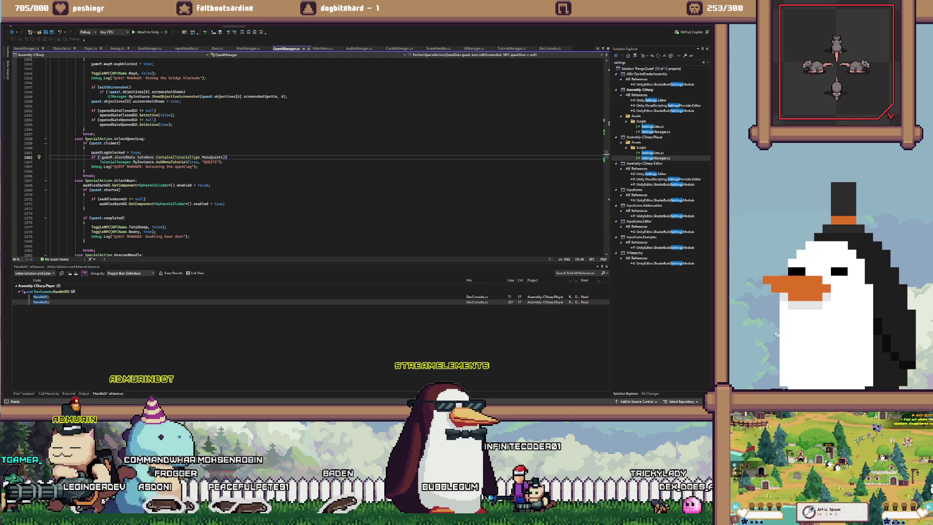
key(ctrl+semicolon)
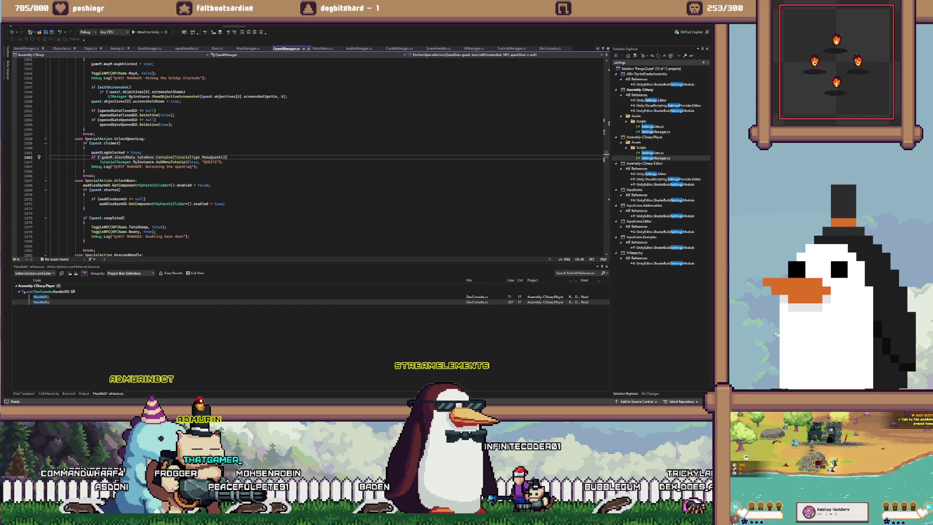
text(enemy)
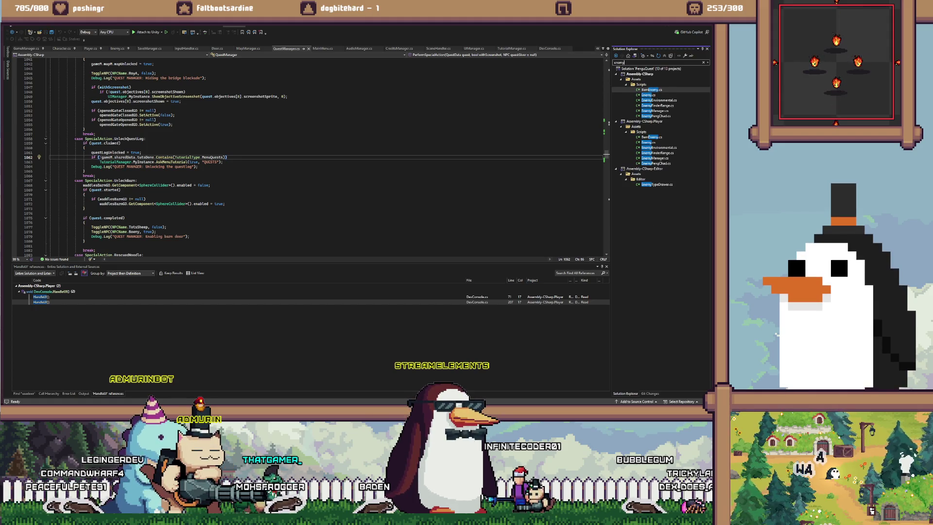
click(655, 111)
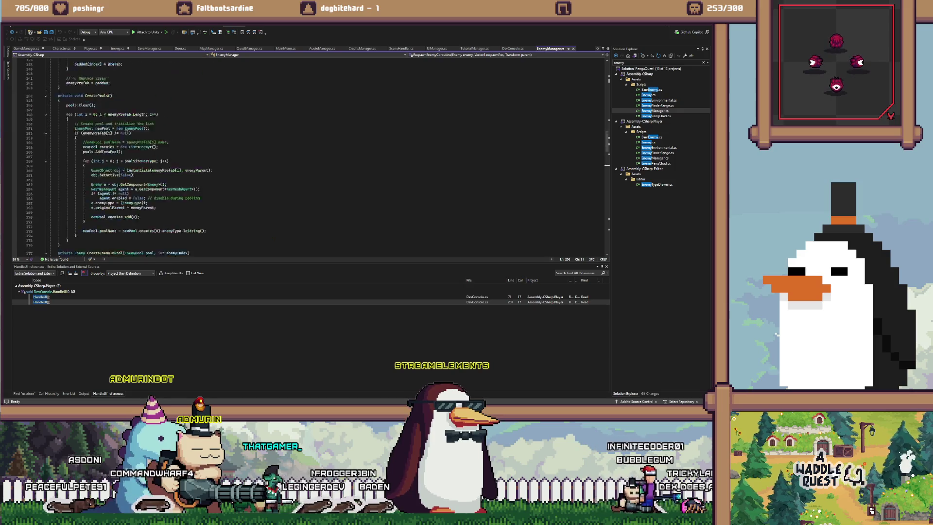
Review EnemyManager.cs, looking over the OnSceneLoaded block and the StopSpawning method body
scroll(151, 71, up, 20)
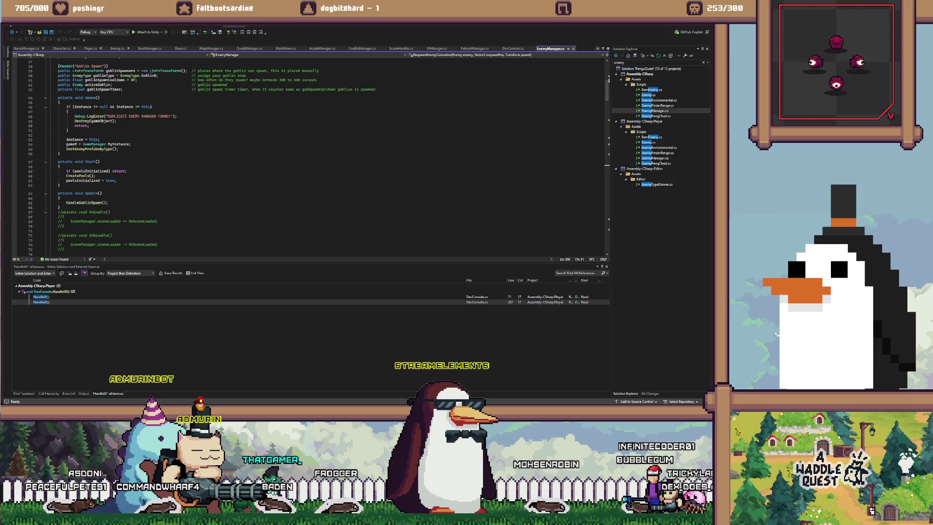
scroll(151, 71, down, 4)
drag(64, 221, 57, 203)
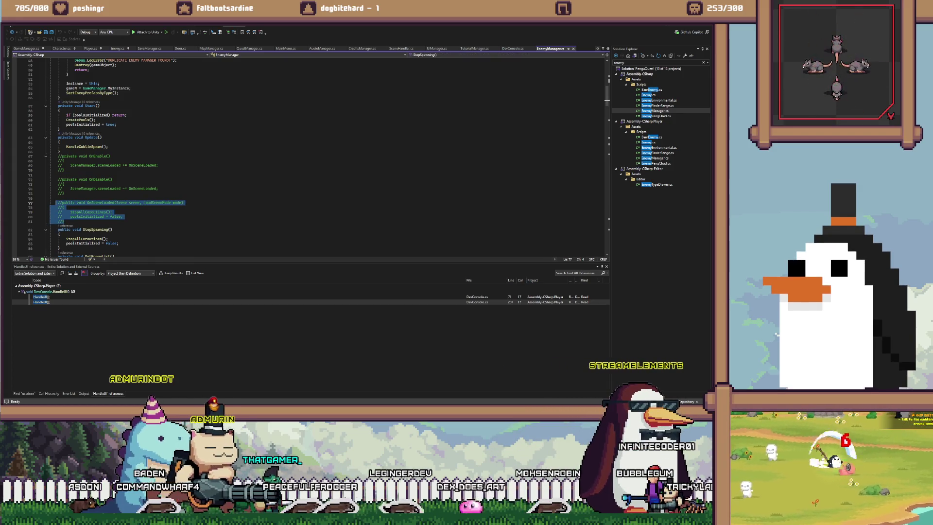
scroll(151, 146, down, 3)
click(99, 188)
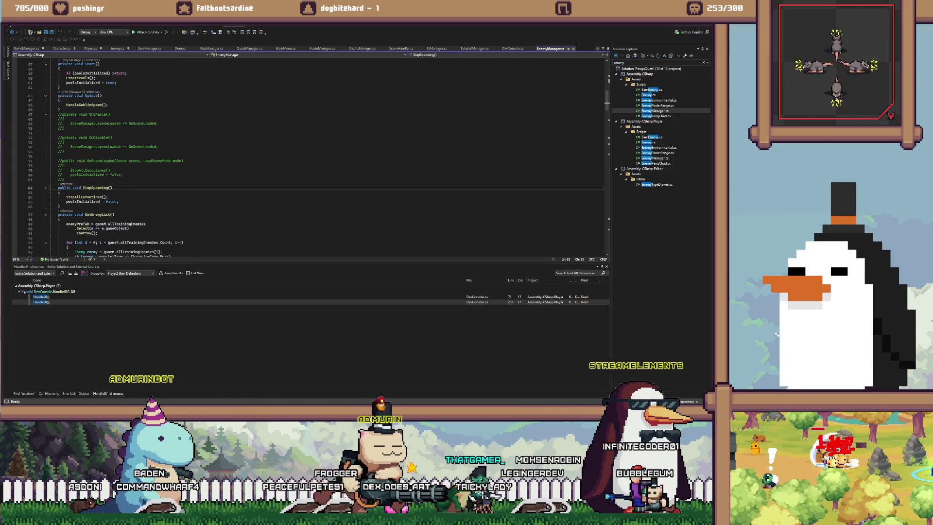
click(108, 197)
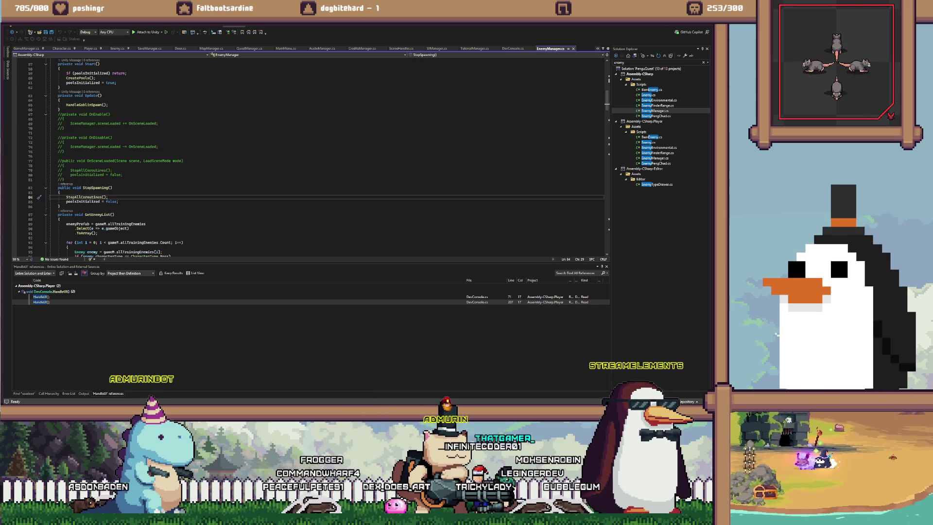
drag(119, 201, 66, 197)
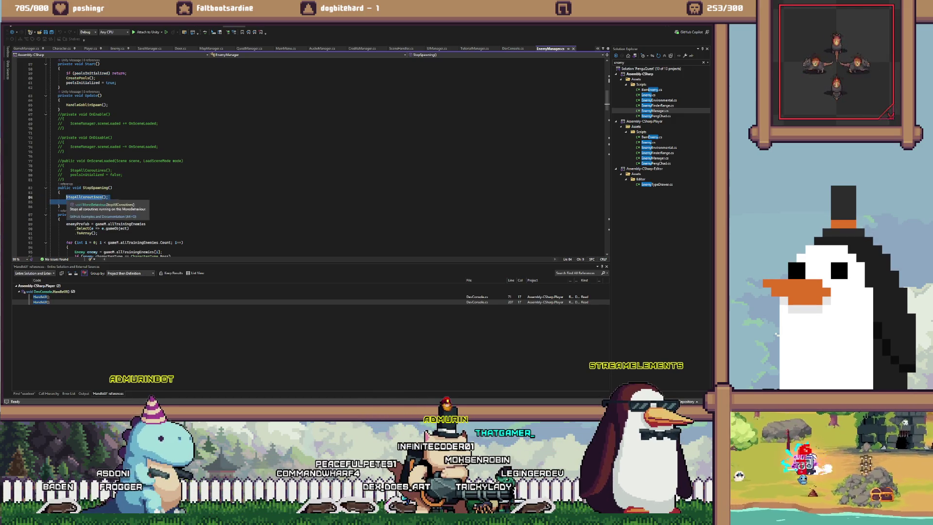
click(84, 187)
Find StopSpawning's references and comment out its call in Door.cs
key(shift+F12)
scroll(311, 156, down, 2)
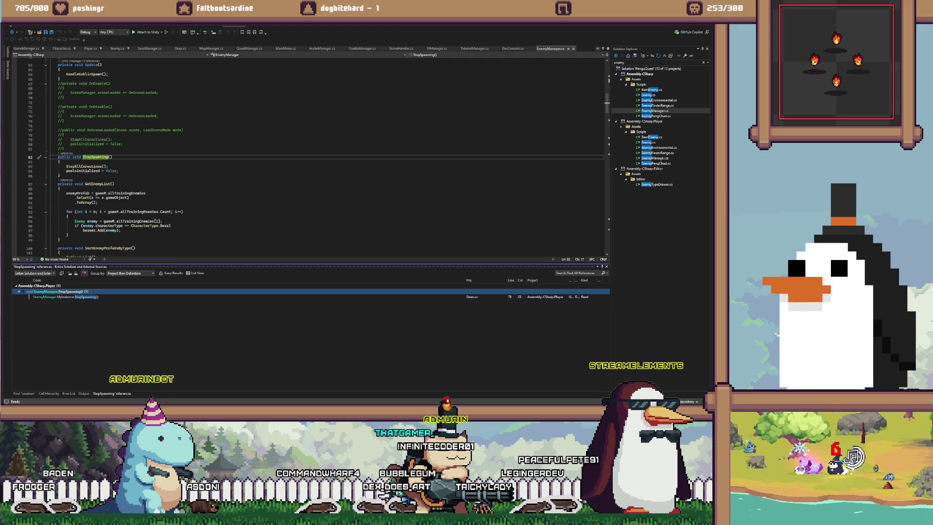
key(Down)
key(Return)
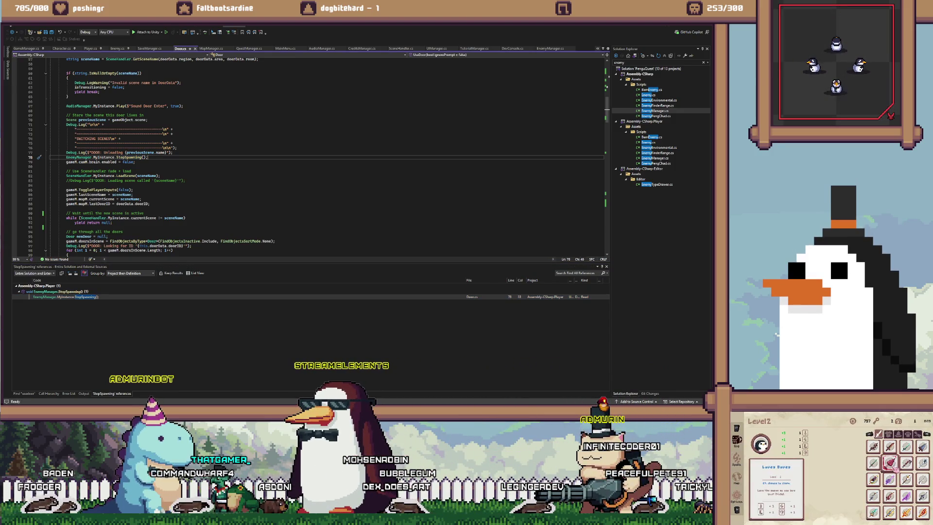
scroll(146, 135, up, 2)
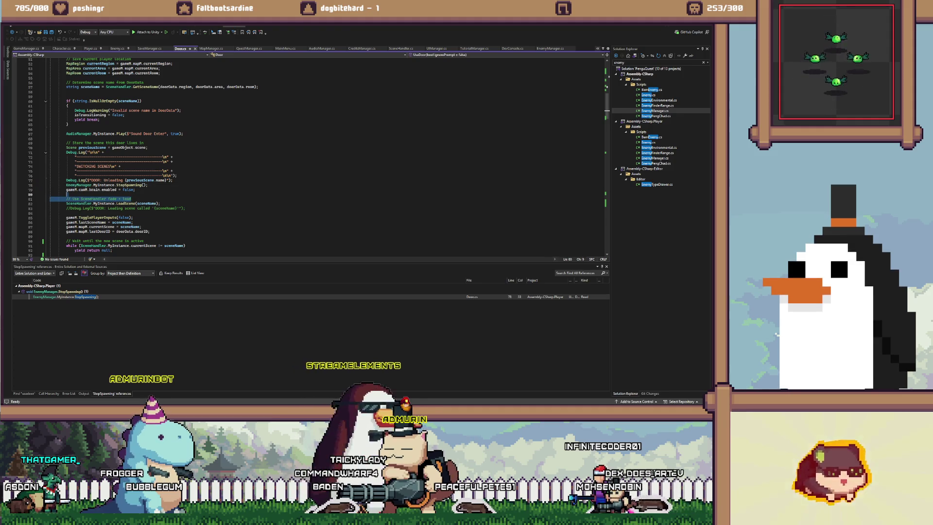
key(ctrl+k)
key(ctrl+d)
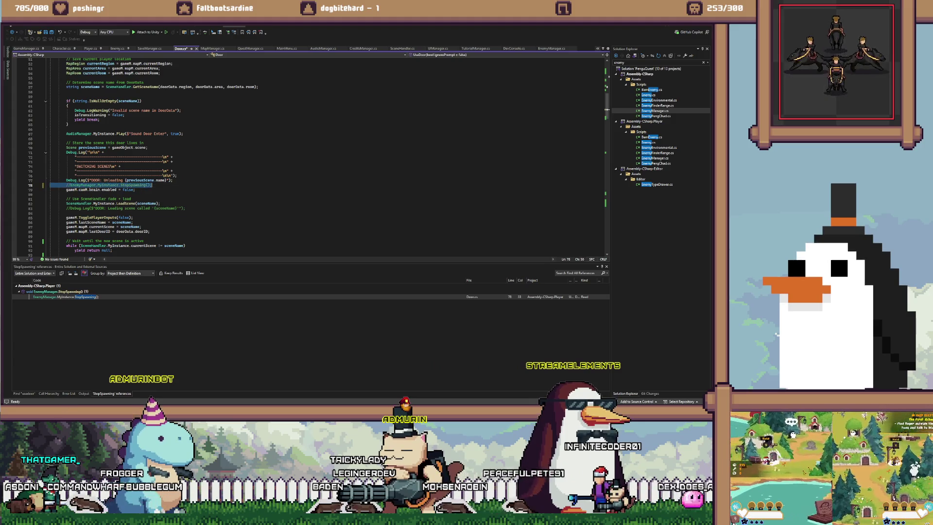
Return to the Unity editor so the edited scripts recompile
key(alt+Tab)
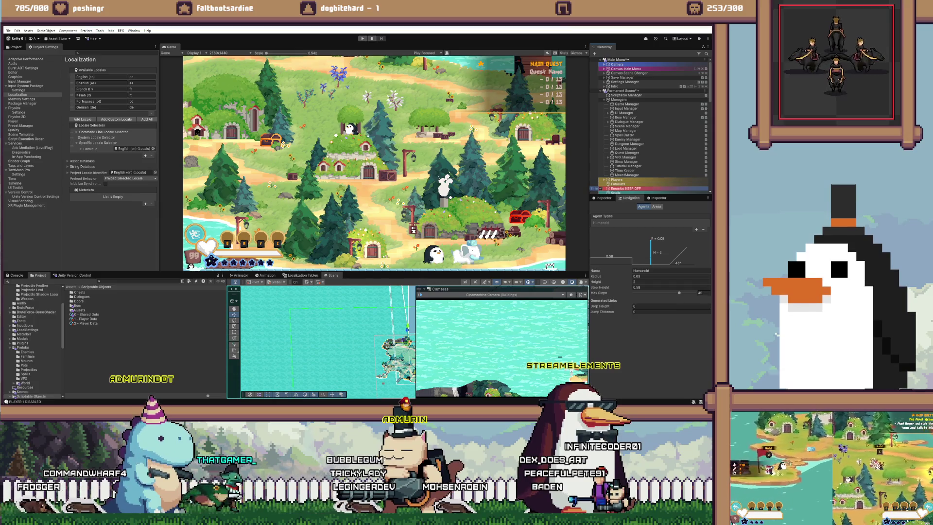
key(alt+Tab)
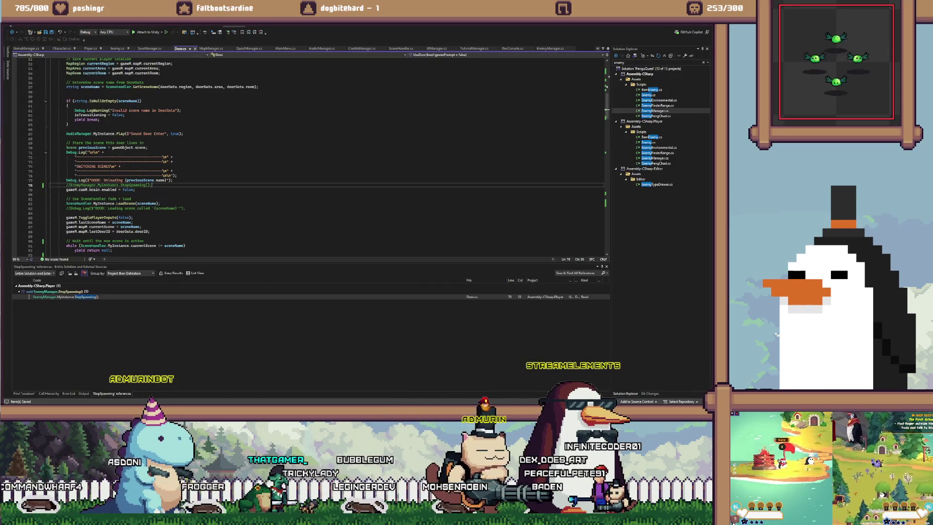
key(alt+Tab)
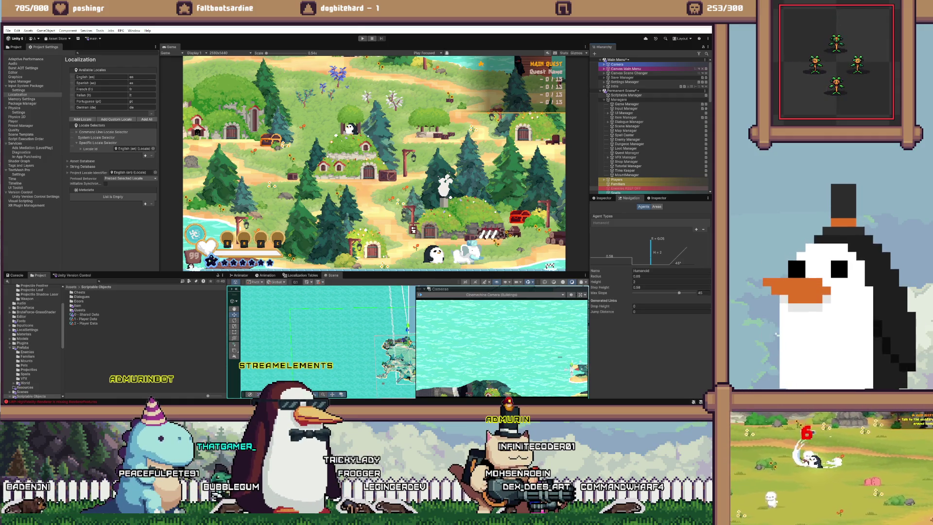
Run the game from the splash logo with Ctrl+P
key(ctrl+p)
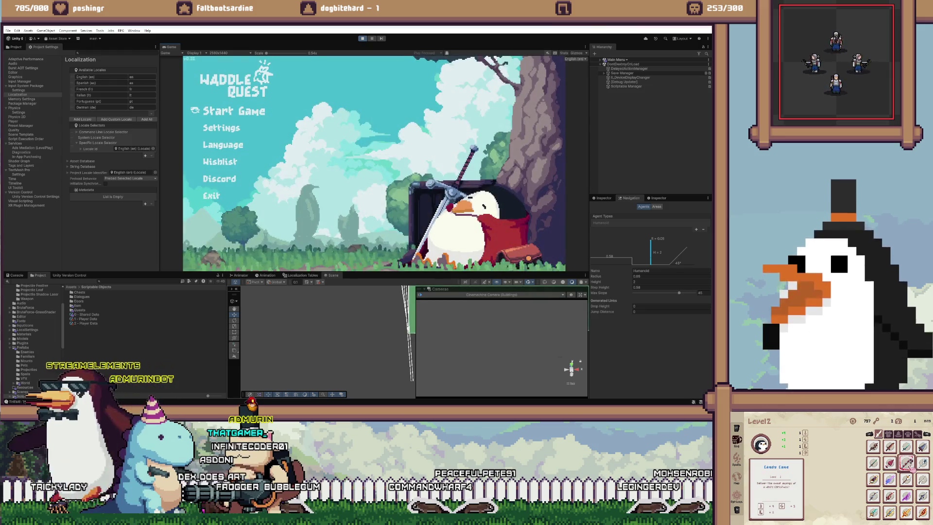
Start a solo game, walk left and right fighting enemies, then stop play mode
key(Return)
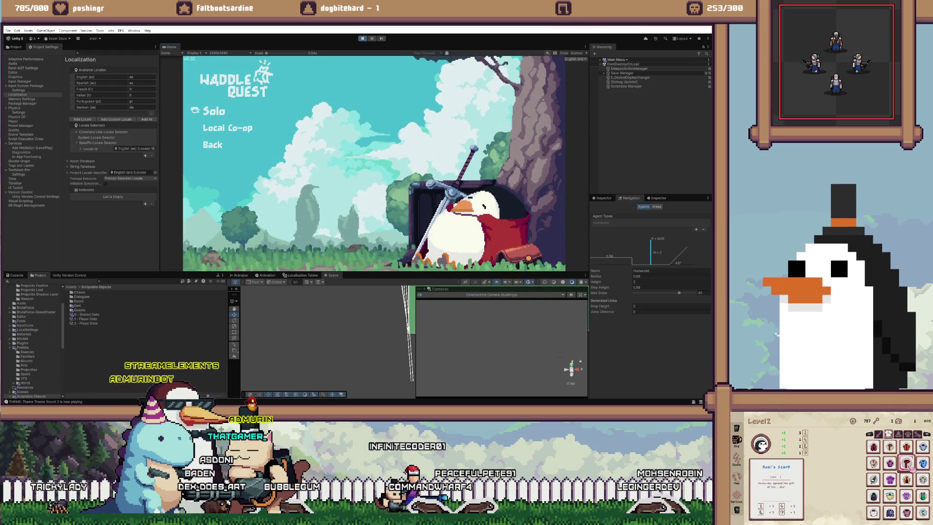
key(Return)
key(Return)
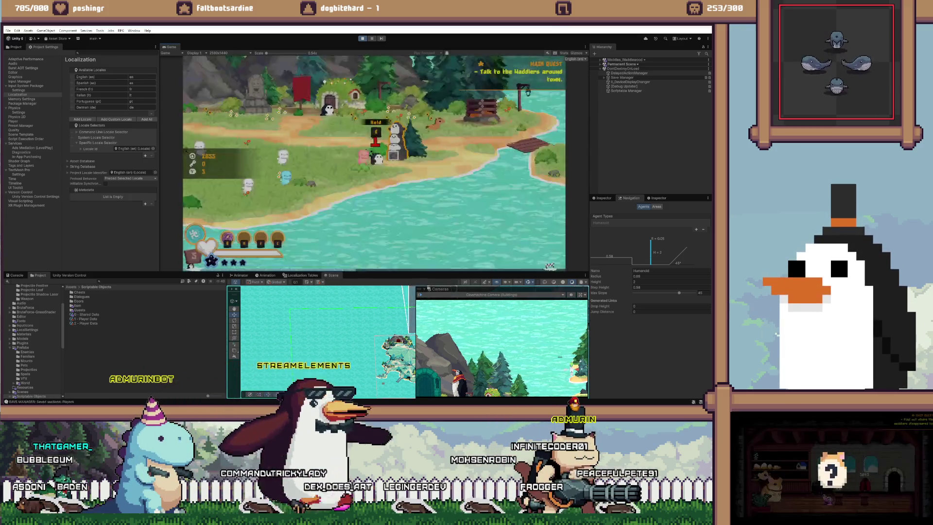
key(a)
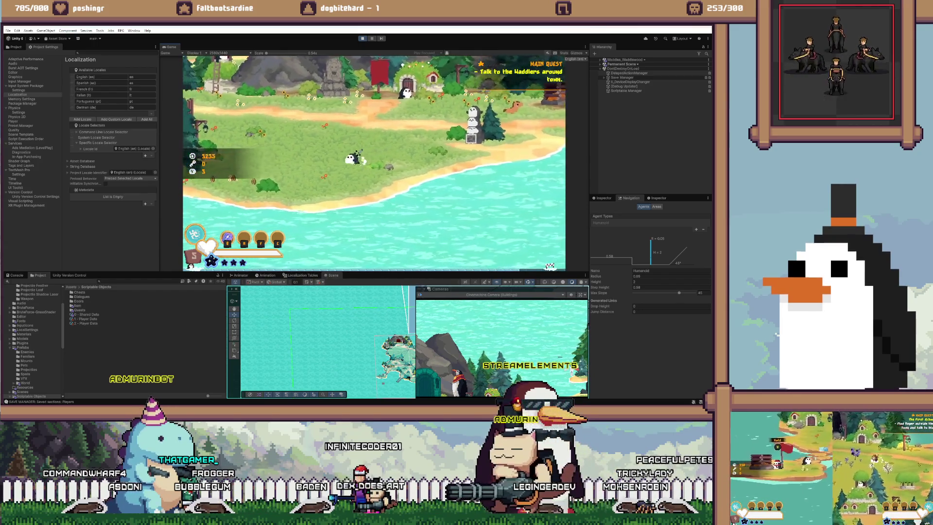
key(a)
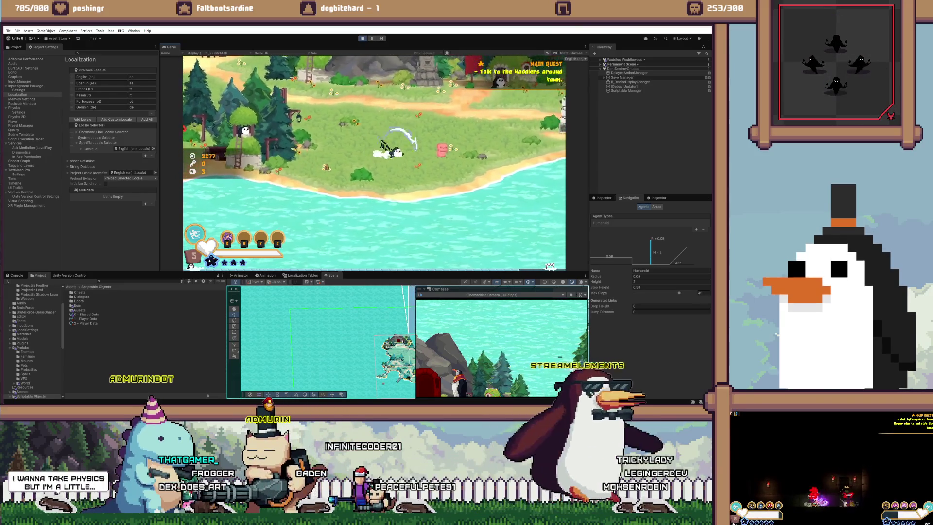
key(d)
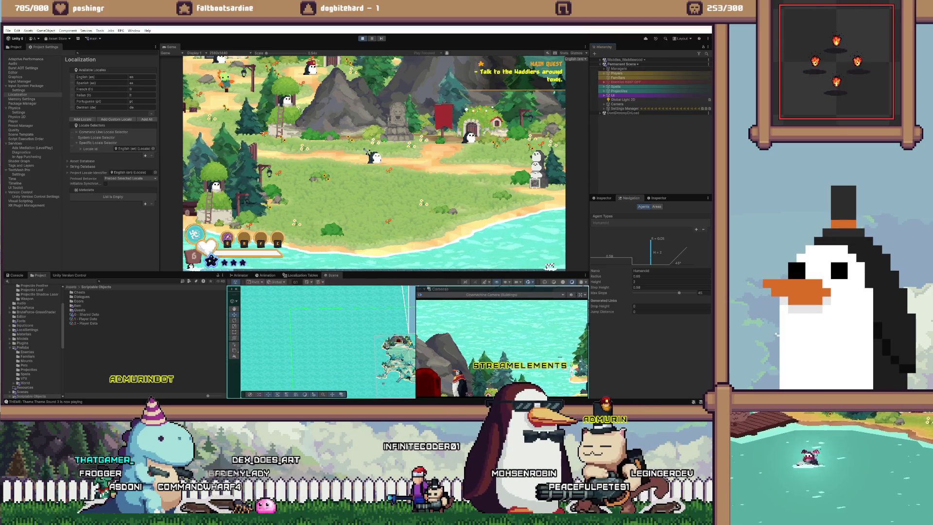
key(ctrl+p)
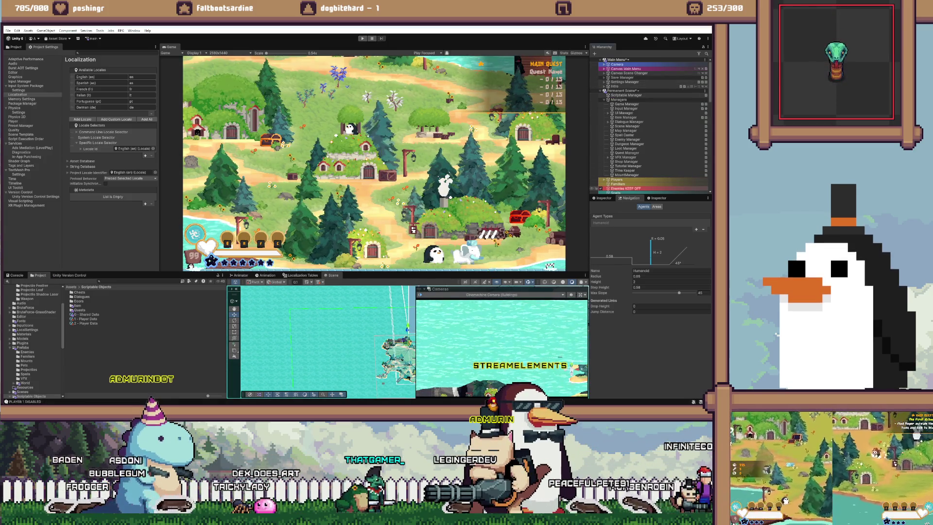
Enter play mode and choose Start Game > Solo from the main menu
key(ctrl+p)
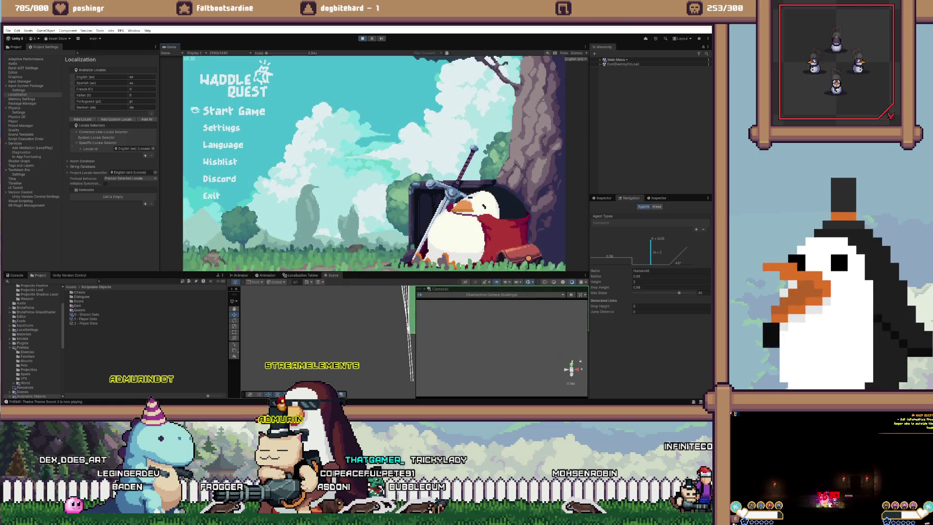
key(Return)
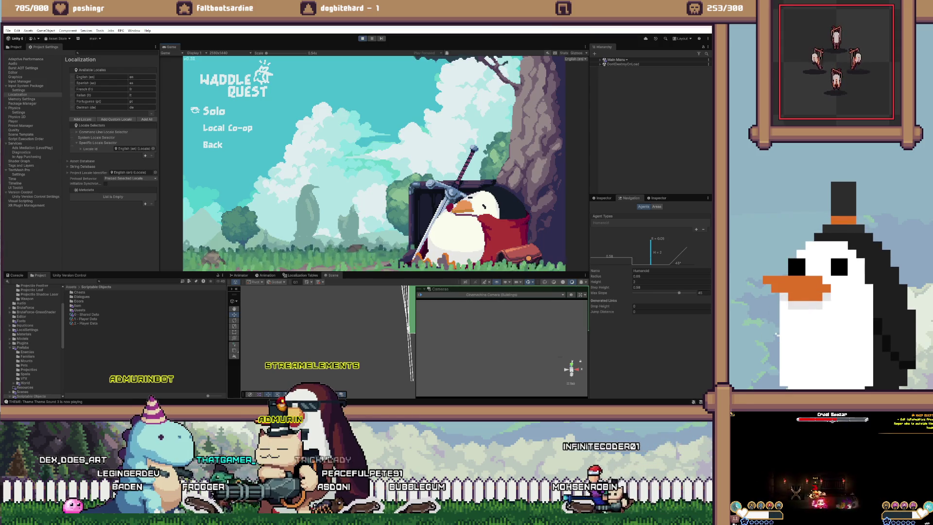
key(Return)
key(Return)
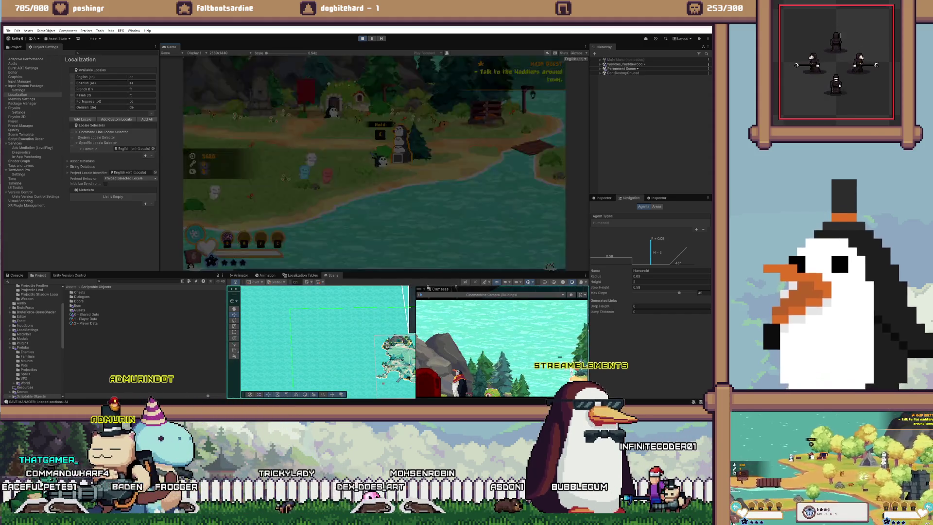
Walk the penguin back and forth across the meadow, lunging and attacking
key(a)
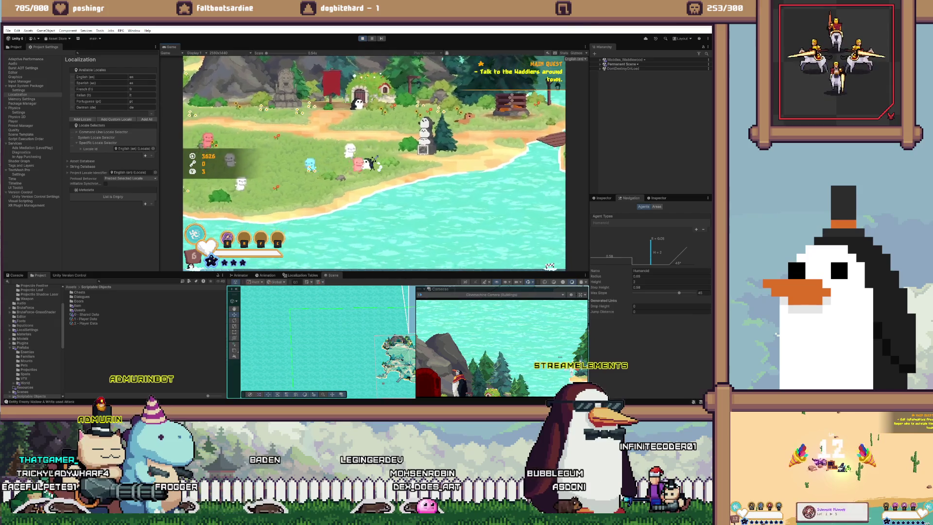
key(space)
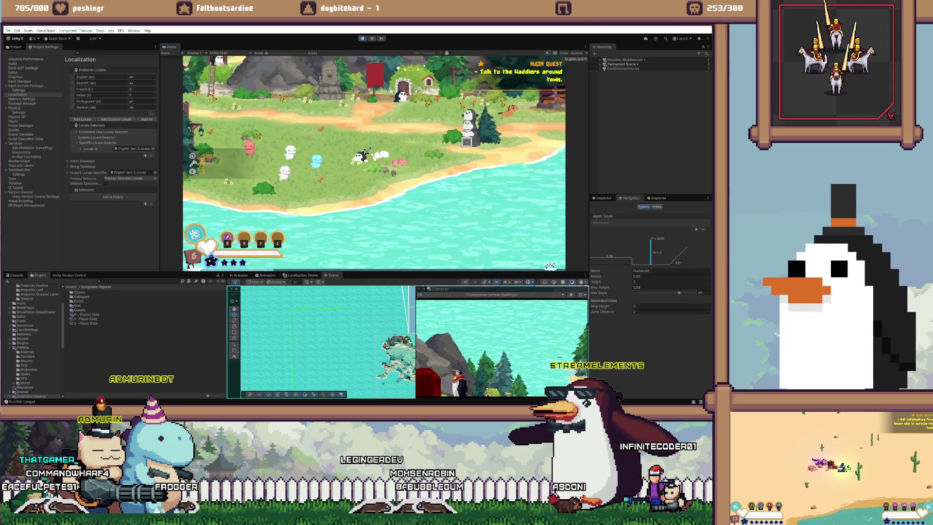
key(a)
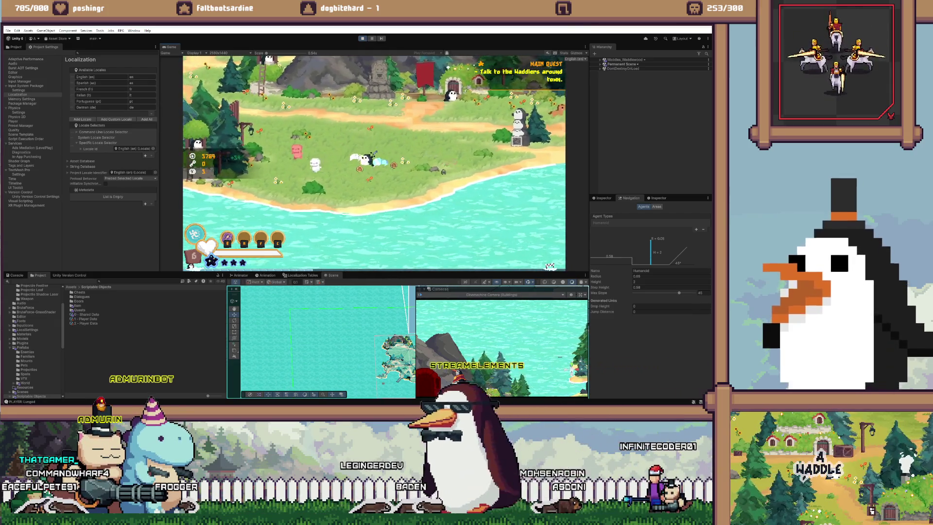
key(a)
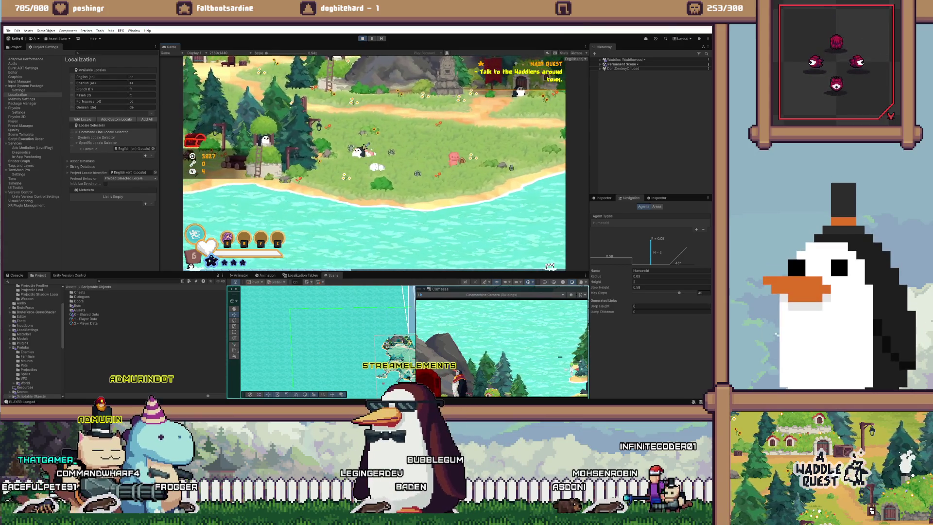
key(d)
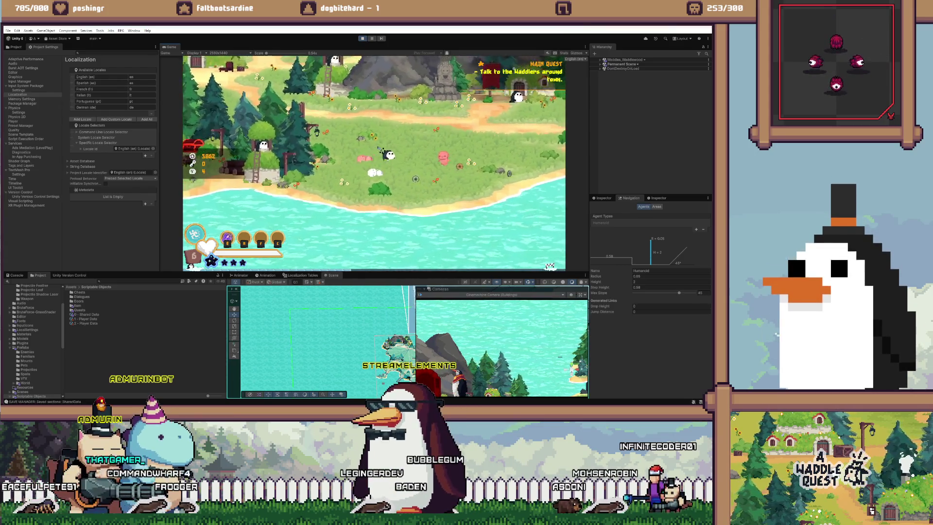
key(a)
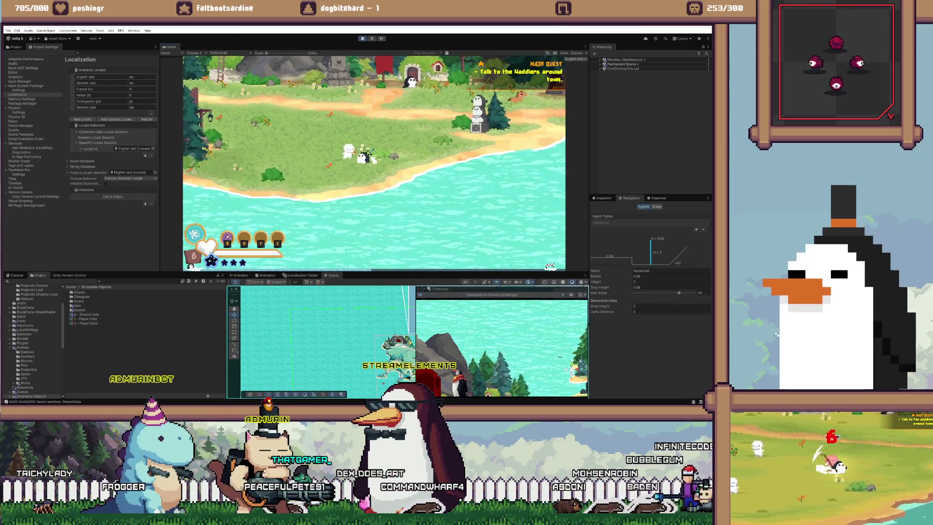
key(d)
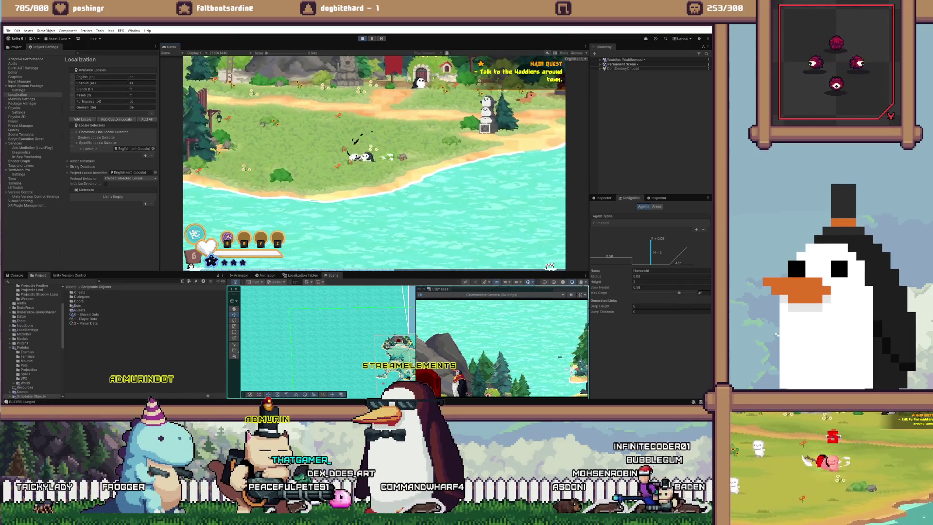
key(a)
key(w)
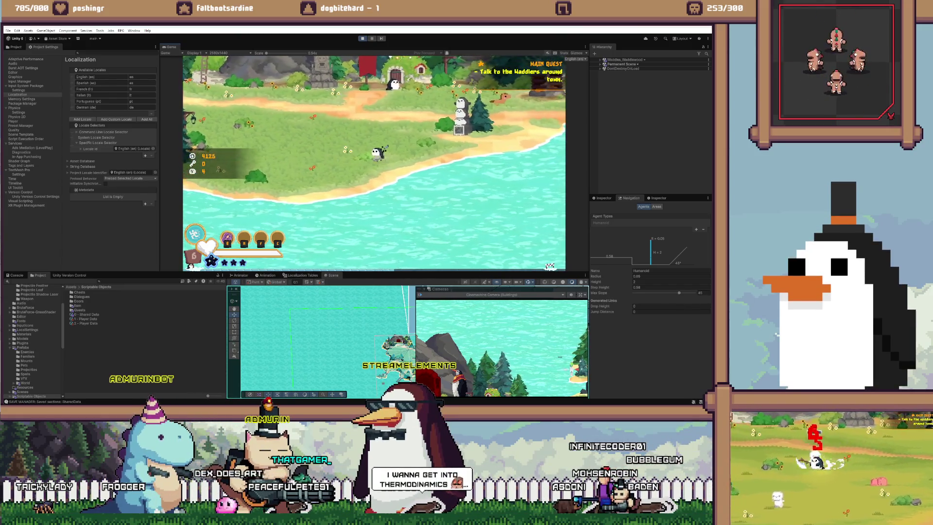
key(a)
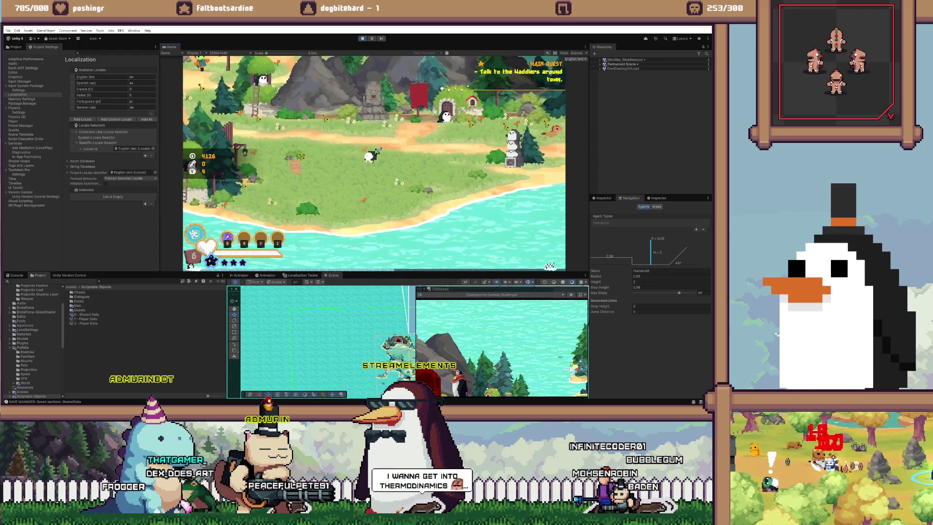
key(w)
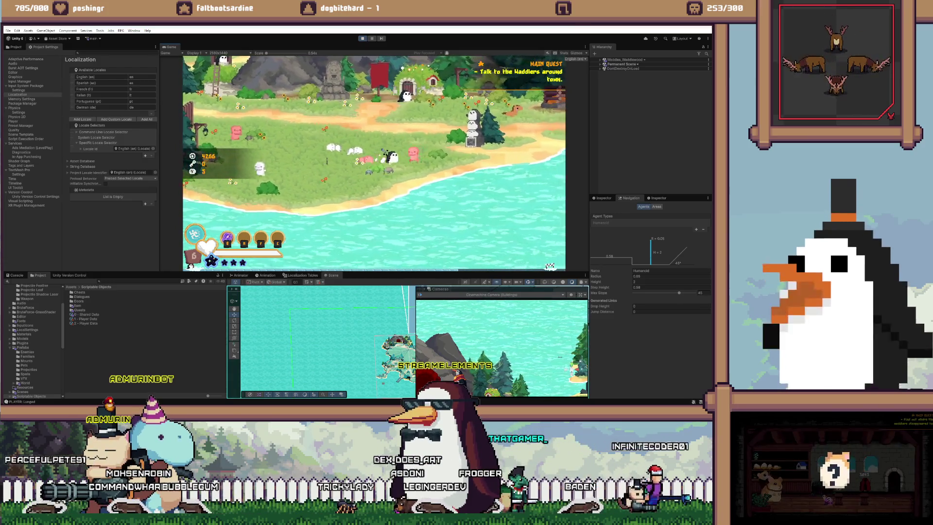
Fight enemies near the cliff and walk the penguin toward the village, then return to Visual Studio
key(a)
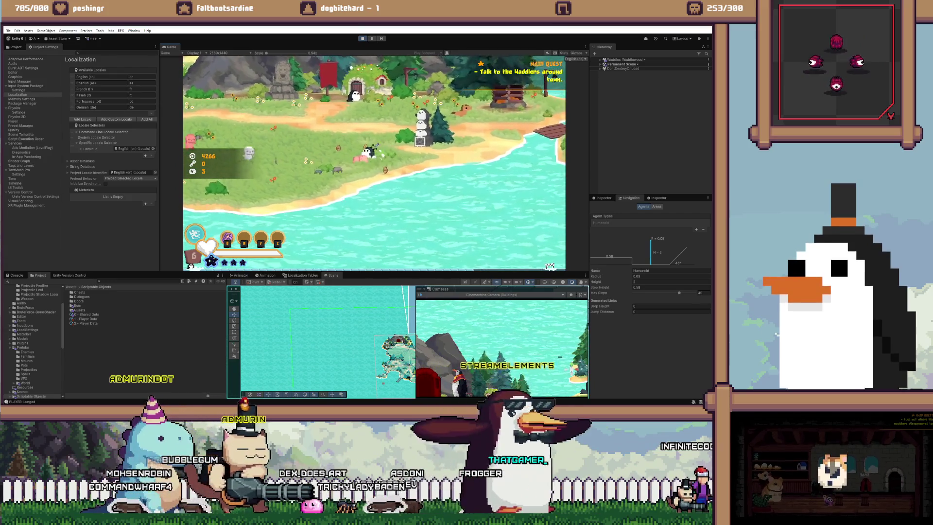
key(space)
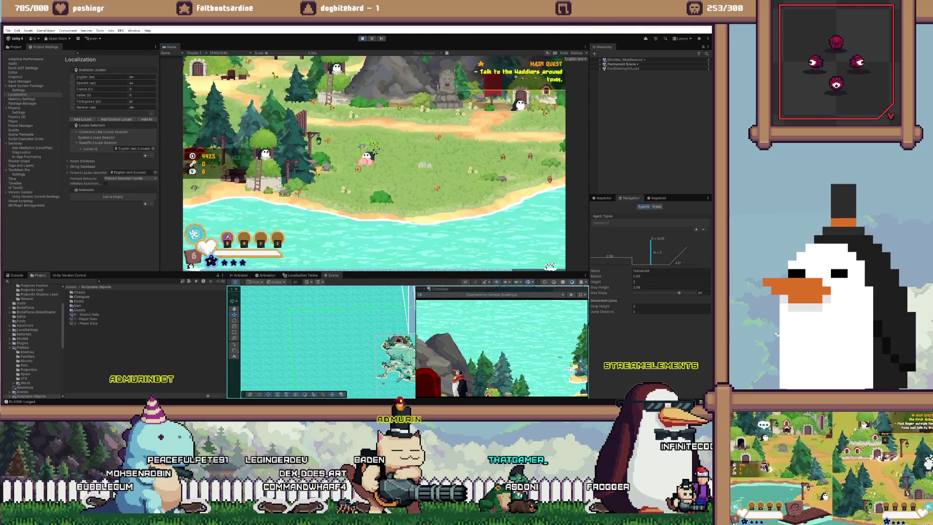
key(d)
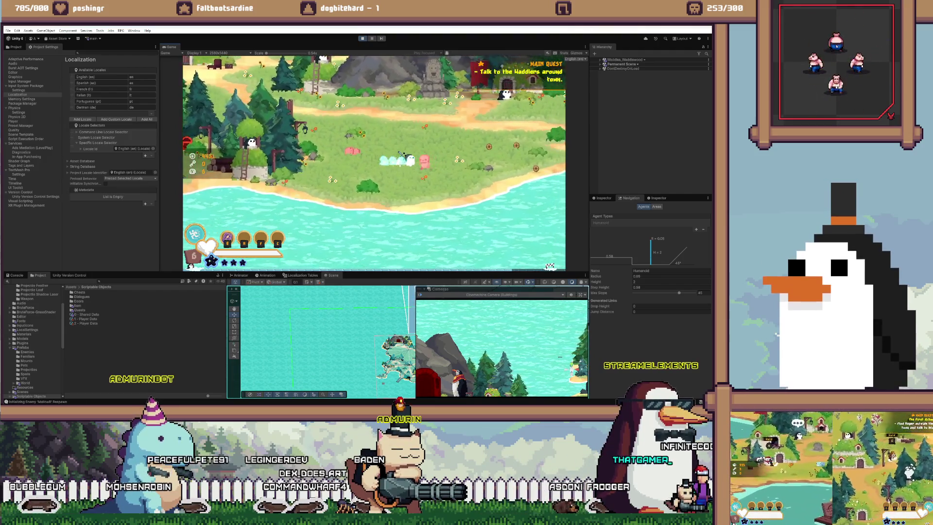
key(d)
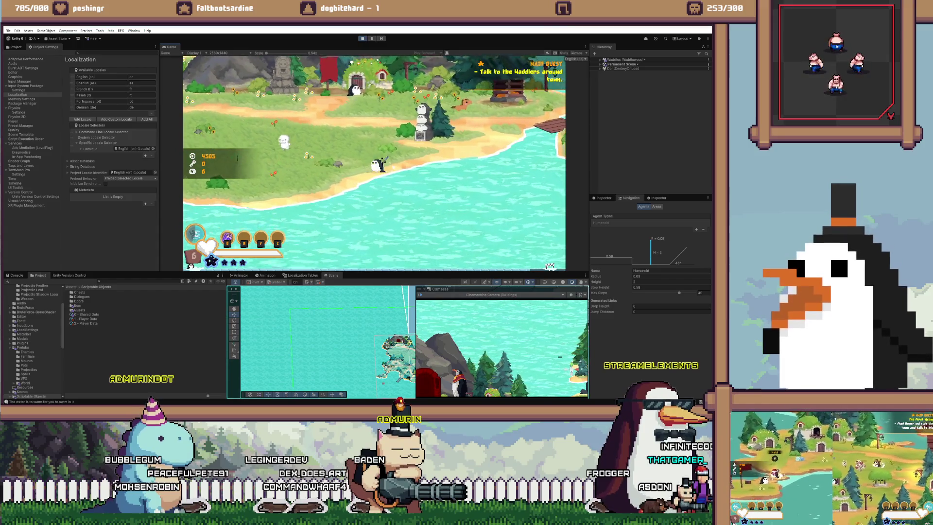
key(a)
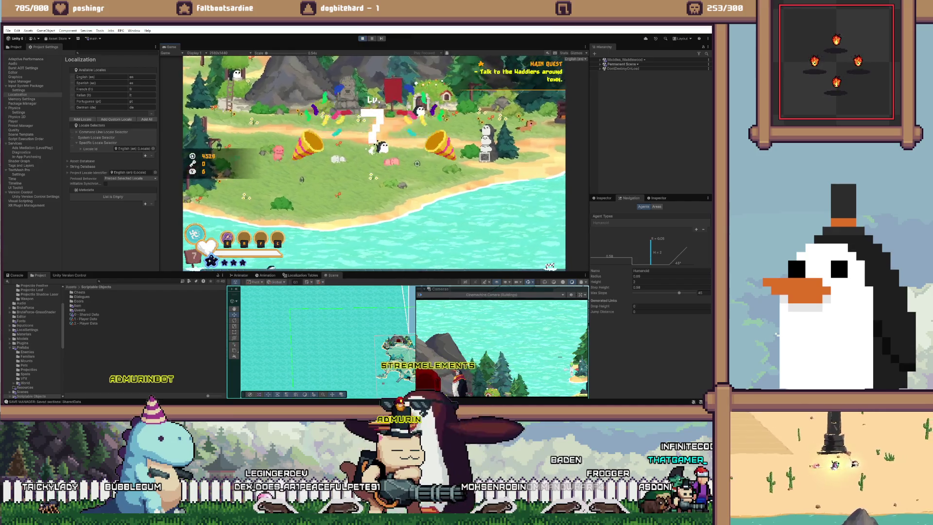
key(a)
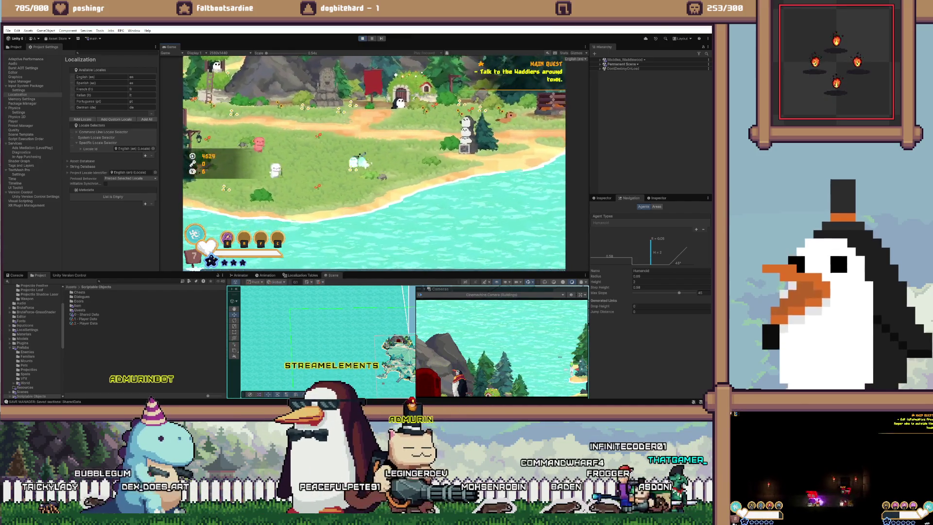
key(w)
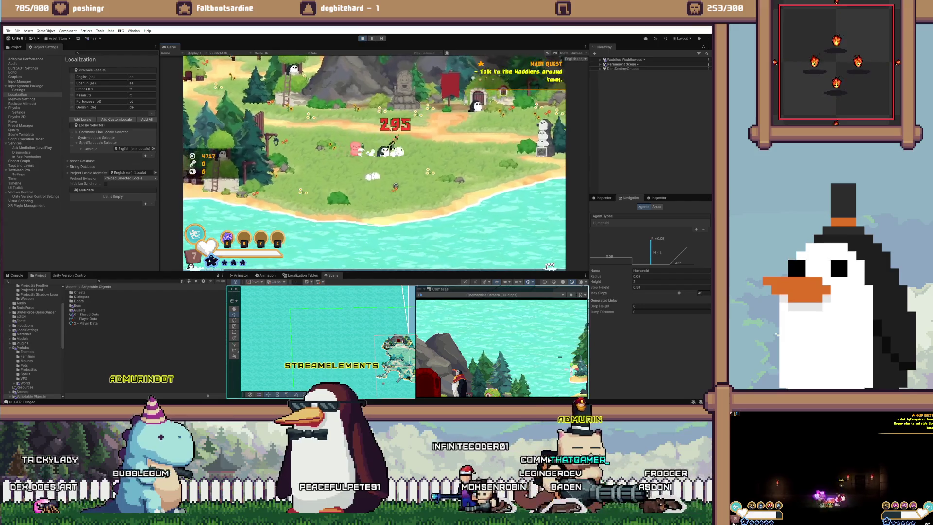
key(s)
key(d)
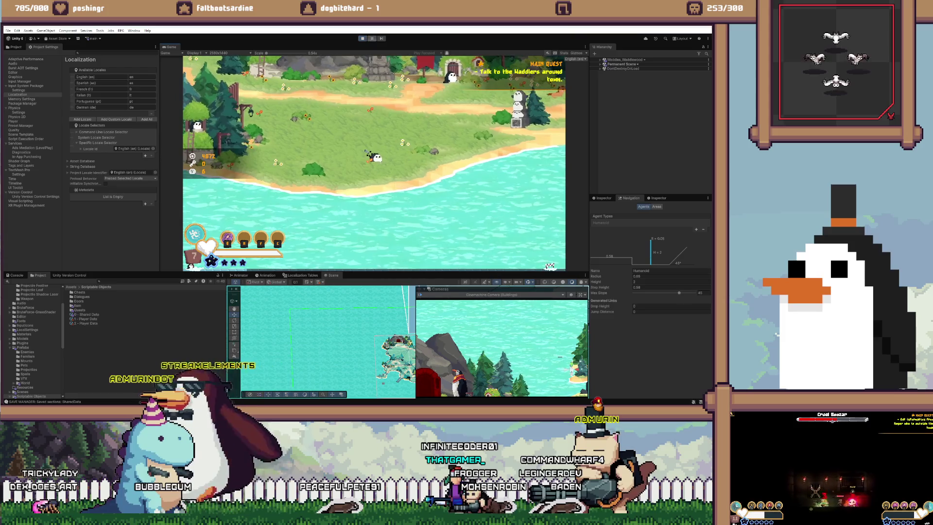
key(w)
key(d)
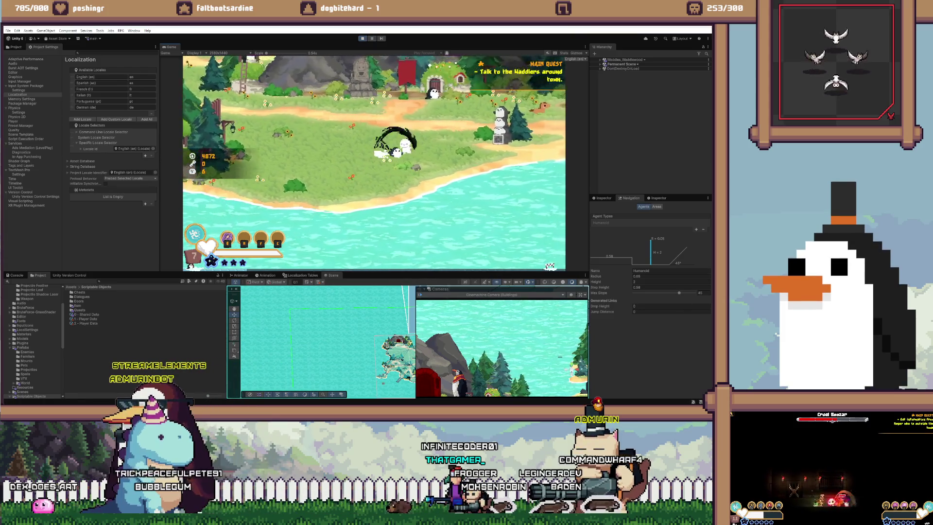
key(w)
key(a)
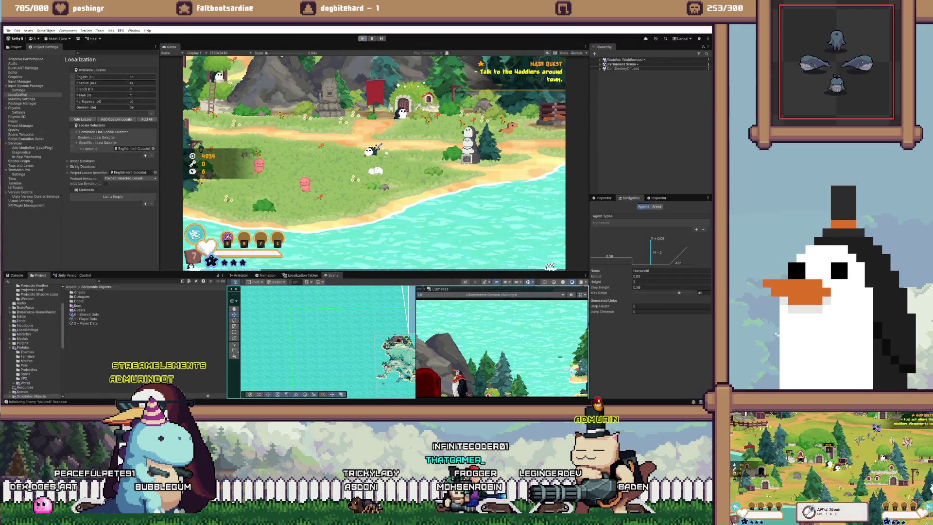
key(alt+Tab)
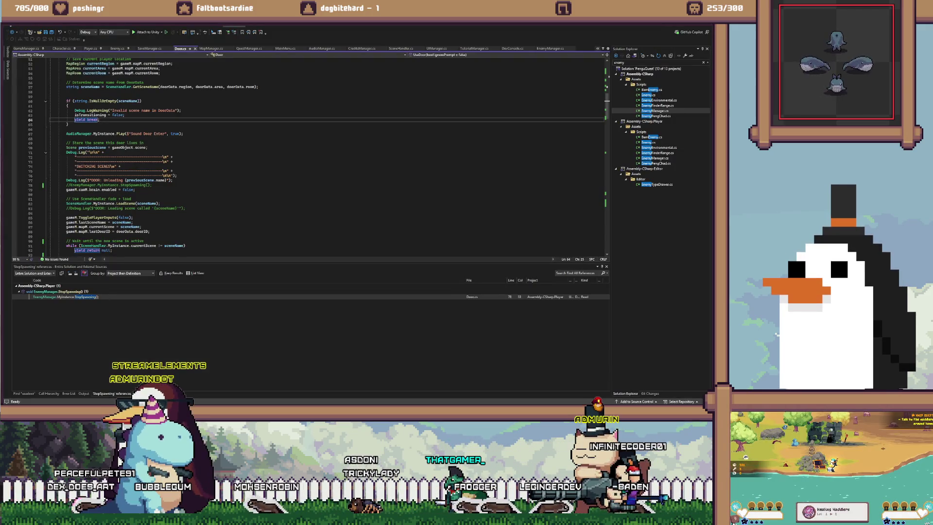
Go from Door.cs's StopSpawning call to its definition in EnemyManager.cs and inspect its body
click(121, 185)
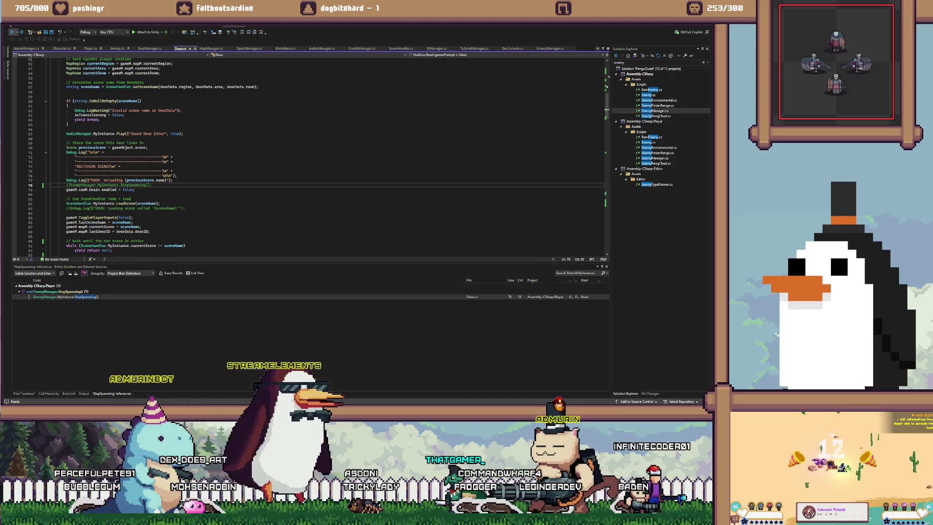
key(F12)
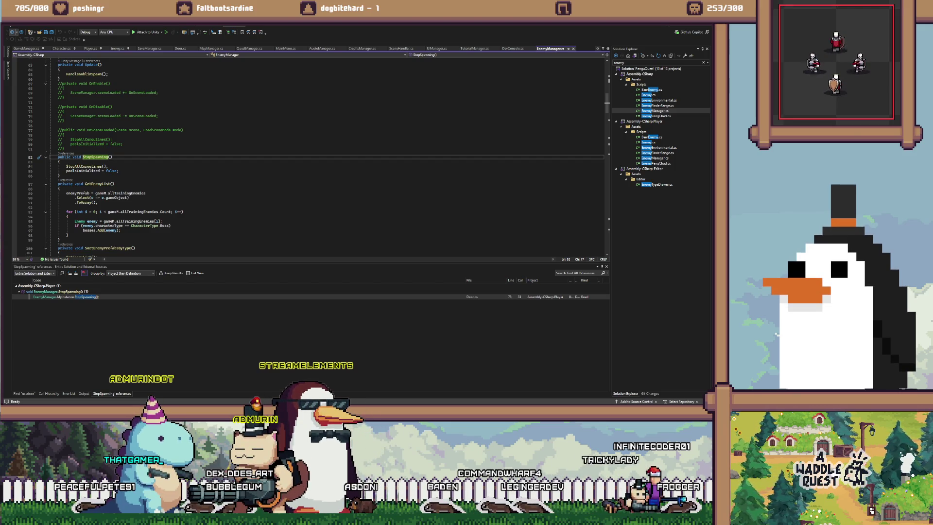
drag(119, 170, 66, 166)
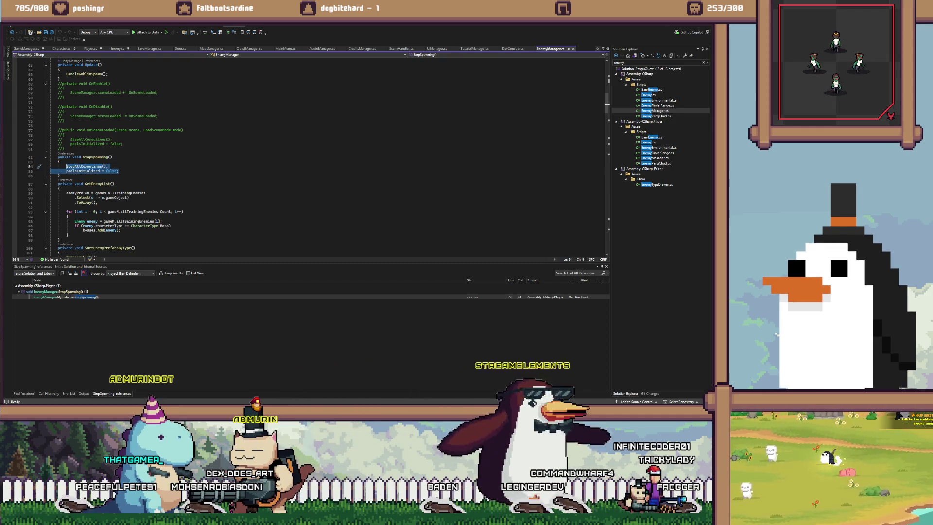
click(65, 171)
click(66, 170)
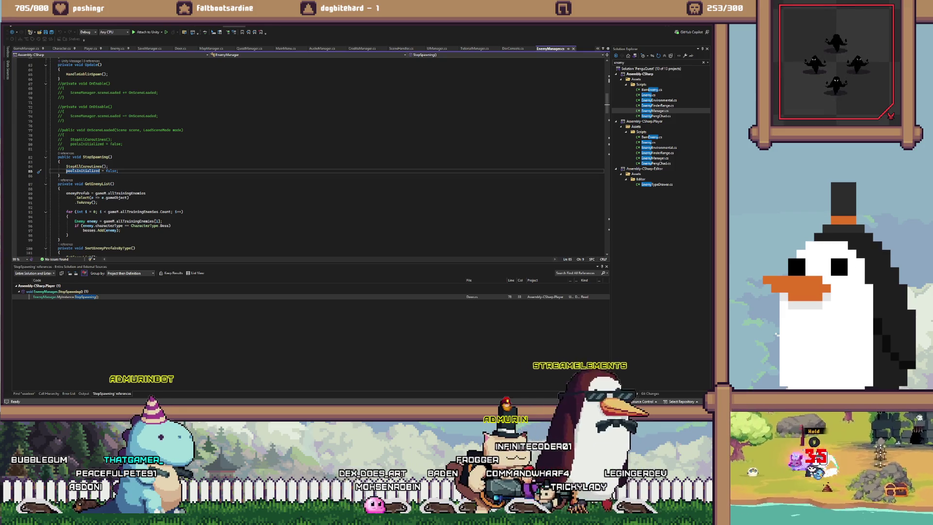
click(119, 171)
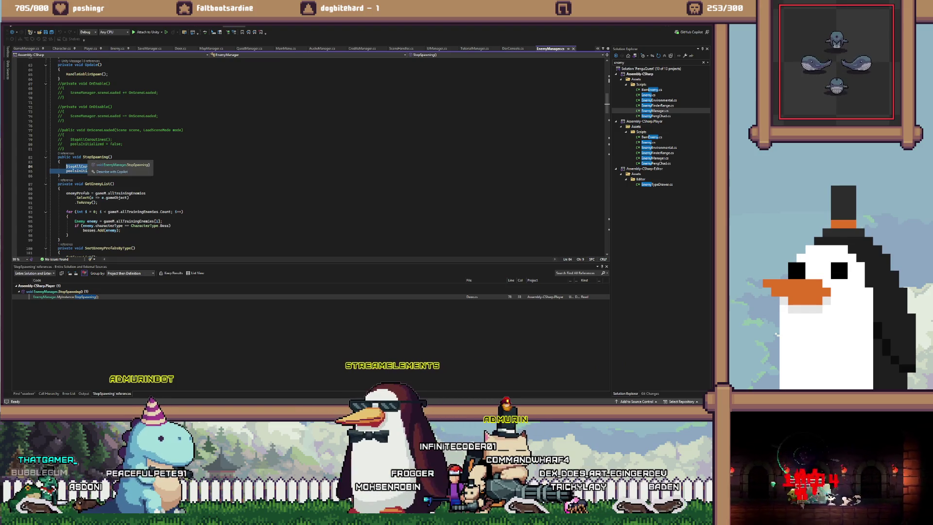
Start an inline Rename of StopSpawning and begin typing the new name
right_click(89, 157)
click(106, 175)
text(O)
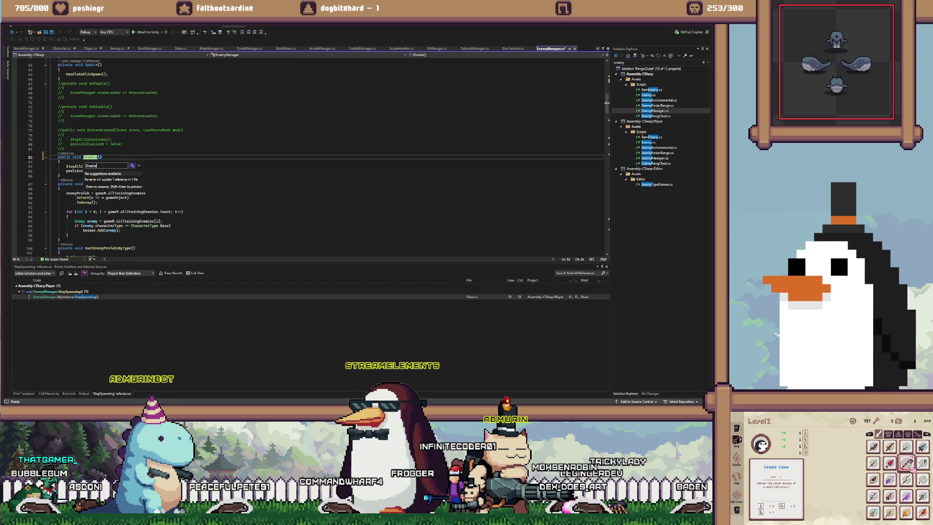
text(fabs)
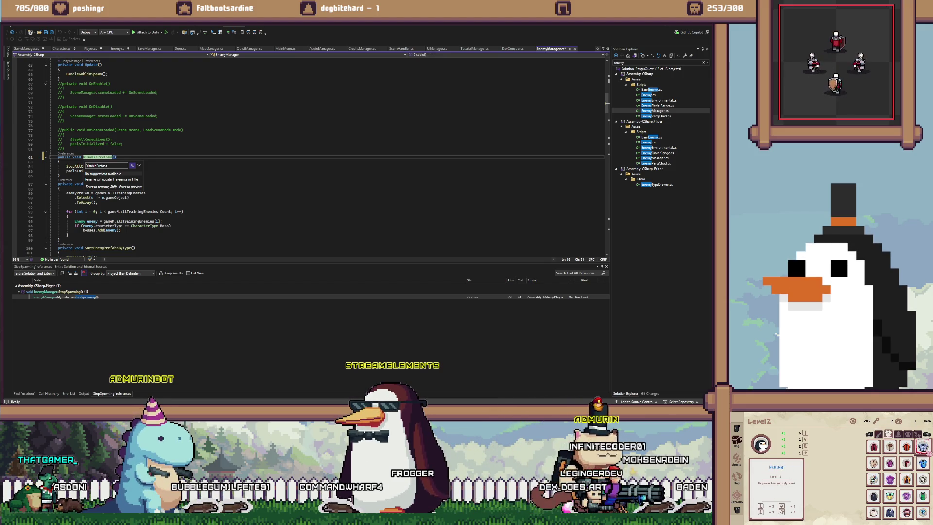
Confirm the DisablePrefabs rename and open a new line in the method body
key(Return)
key(Down)
key(Return)
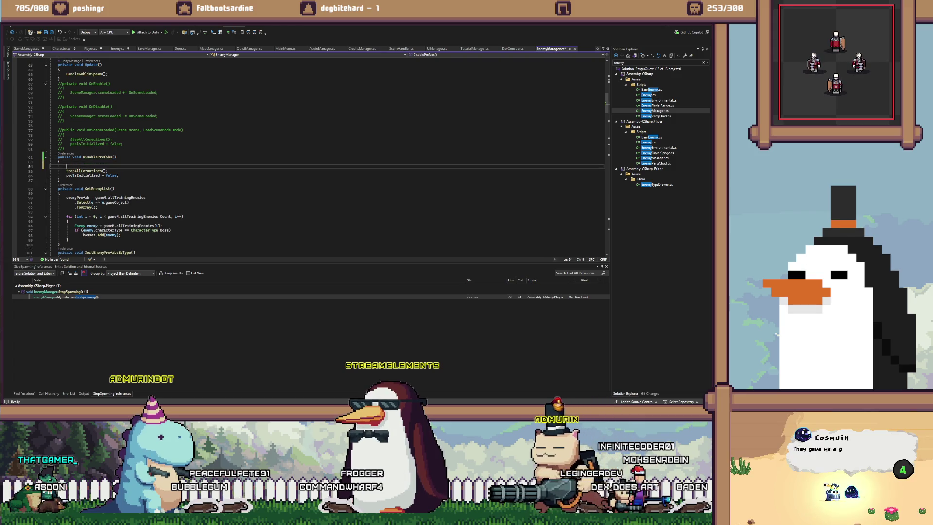
text(for)
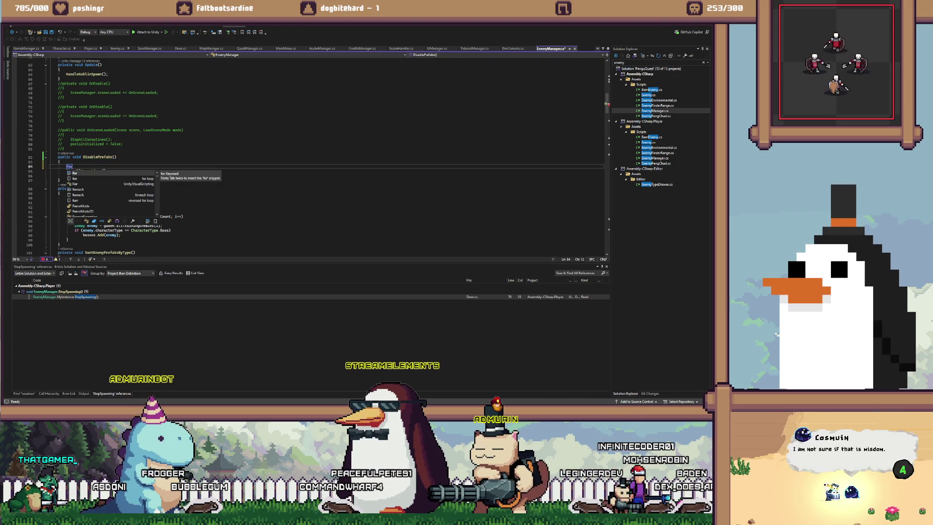
key(BackSpace)
key(BackSpace)
key(BackSpace)
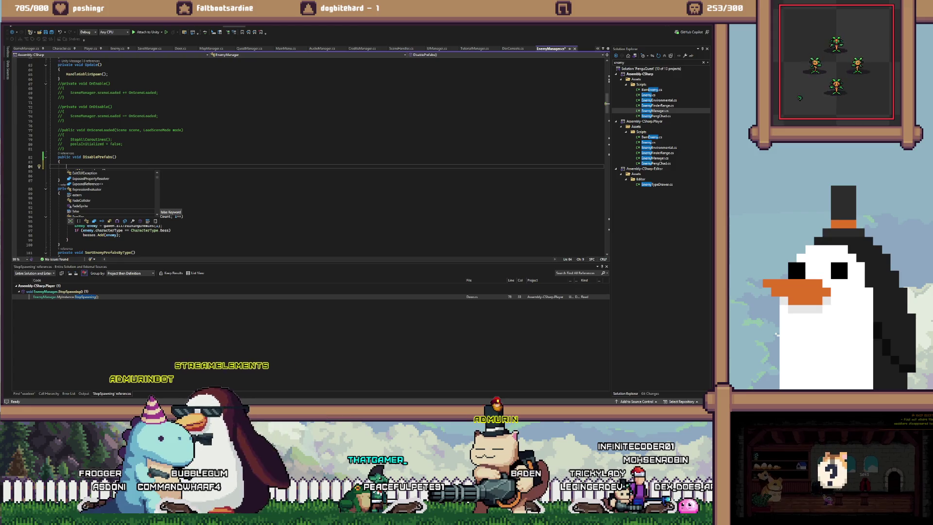
key(Escape)
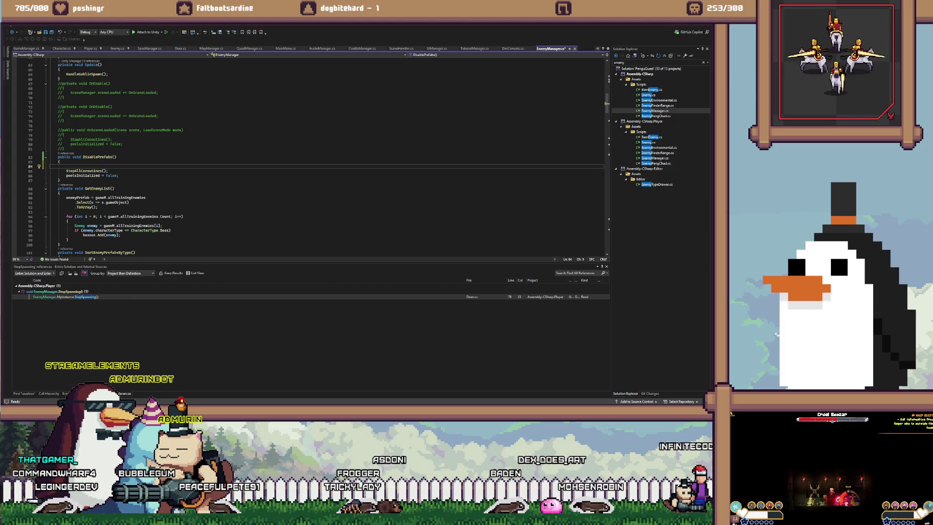
Paste a foreach loop over the child transforms and begin a child.gameObject call inside it
key(ctrl+v)
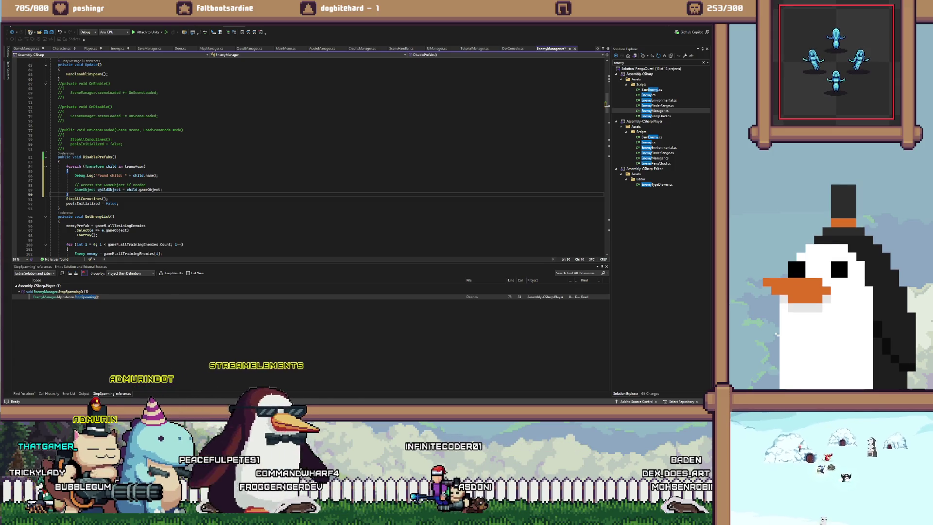
click(69, 171)
key(Return)
text(child.)
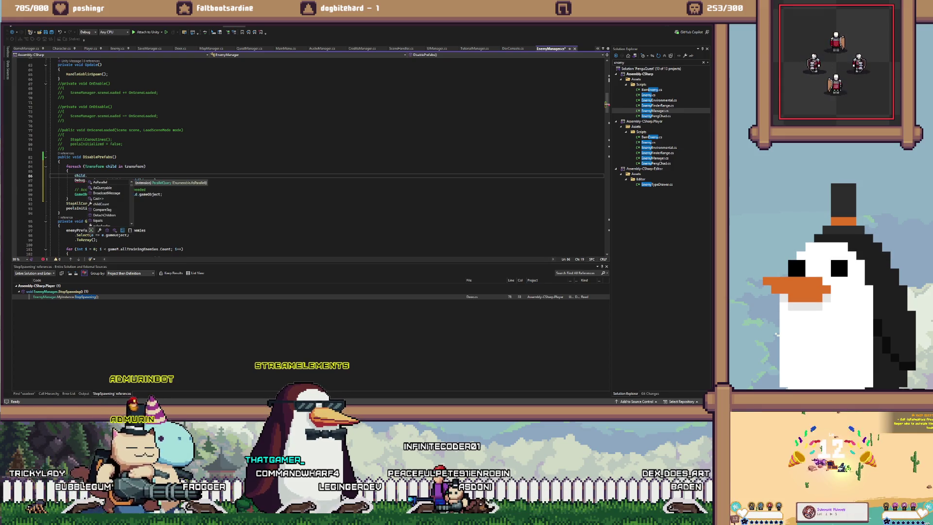
text(set)
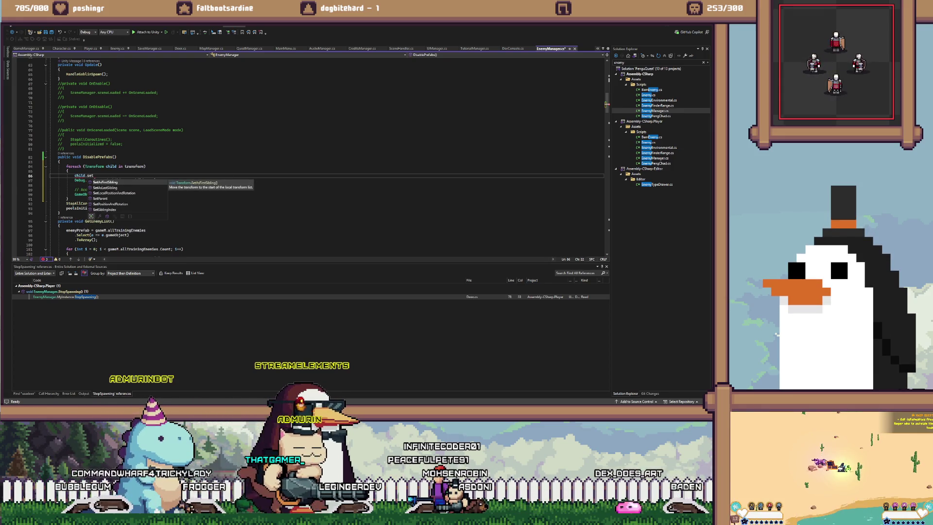
text(ac)
key(BackSpace)
key(BackSpace)
key(BackSpace)
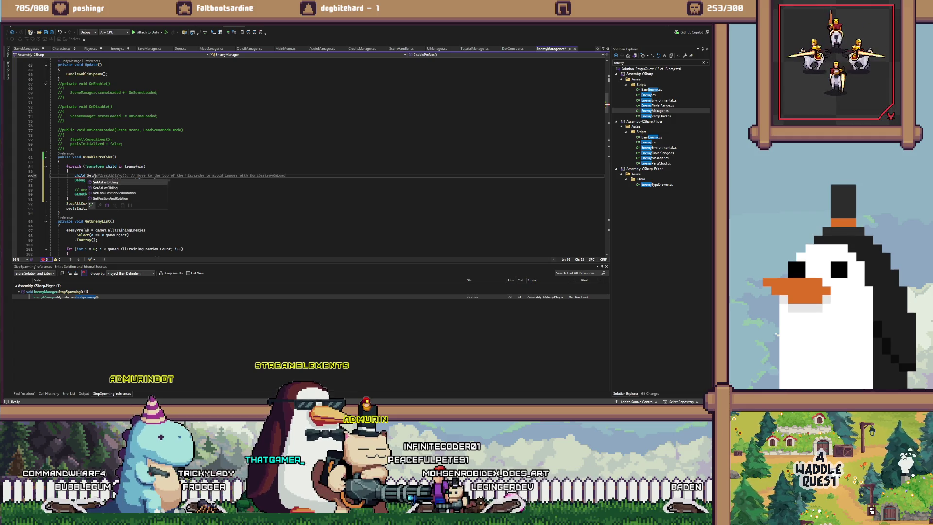
text(ga)
key(BackSpace)
key(BackSpace)
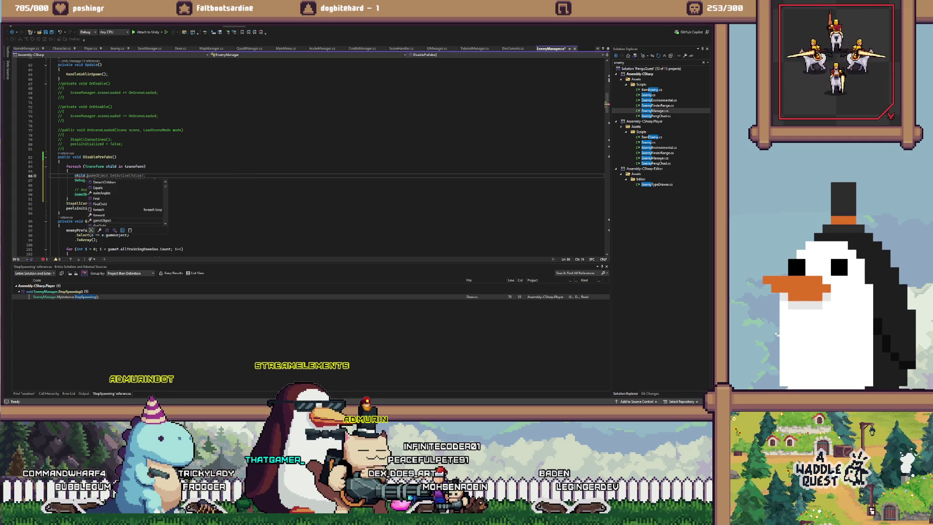
key(Tab)
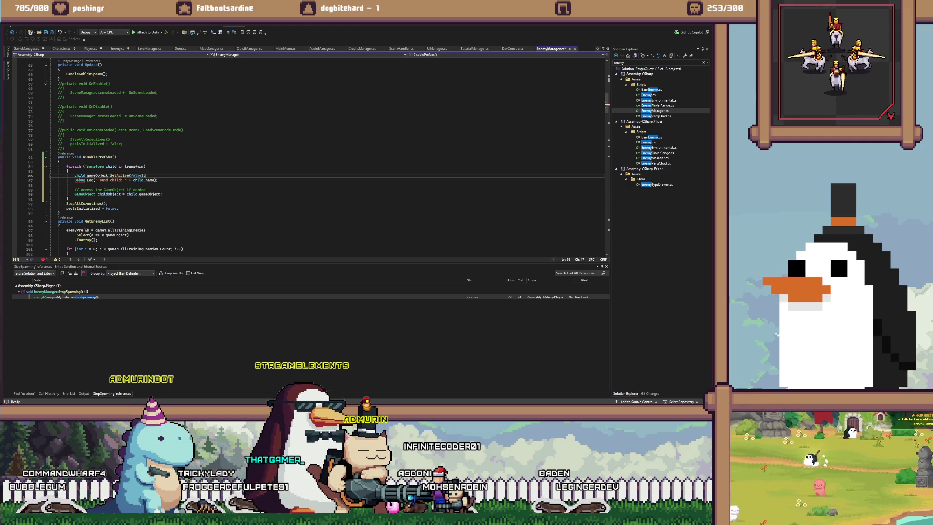
Delete leftover Debug.Log and childObject lines, and comment out StopAllCoroutines and the pool-reset line
key(Down)
key(ctrl+shift+l)
key(ctrl+shift+l)
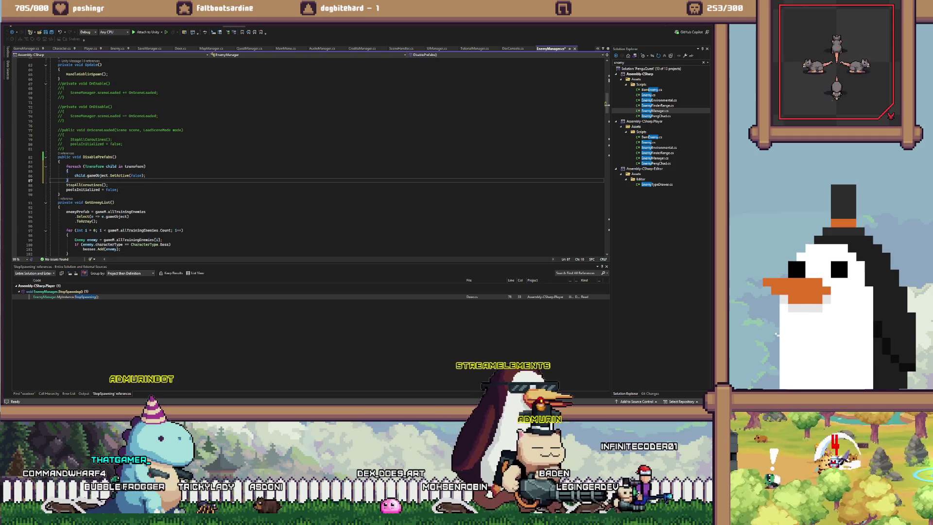
key(ctrl+shift+l)
key(ctrl+shift+l)
key(Up)
key(End)
key(Down)
key(Down)
key(shift+Up)
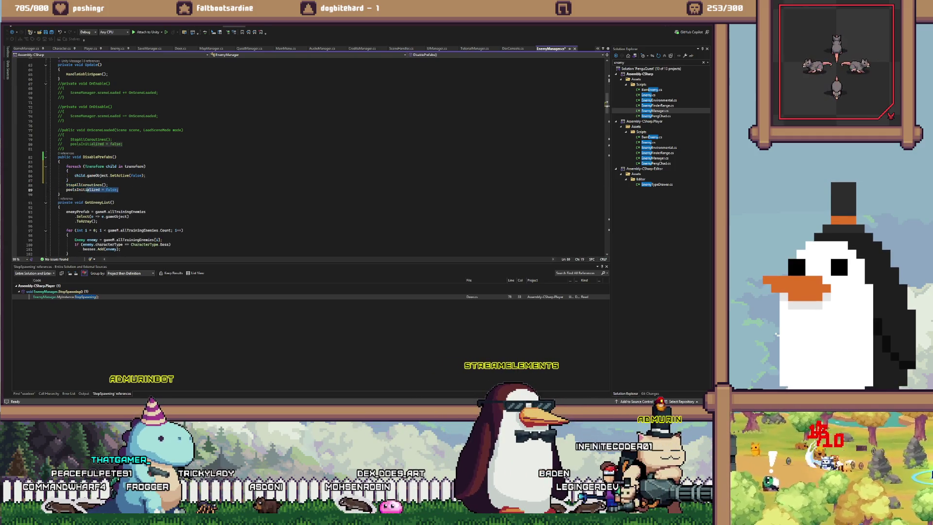
key(shift+Home)
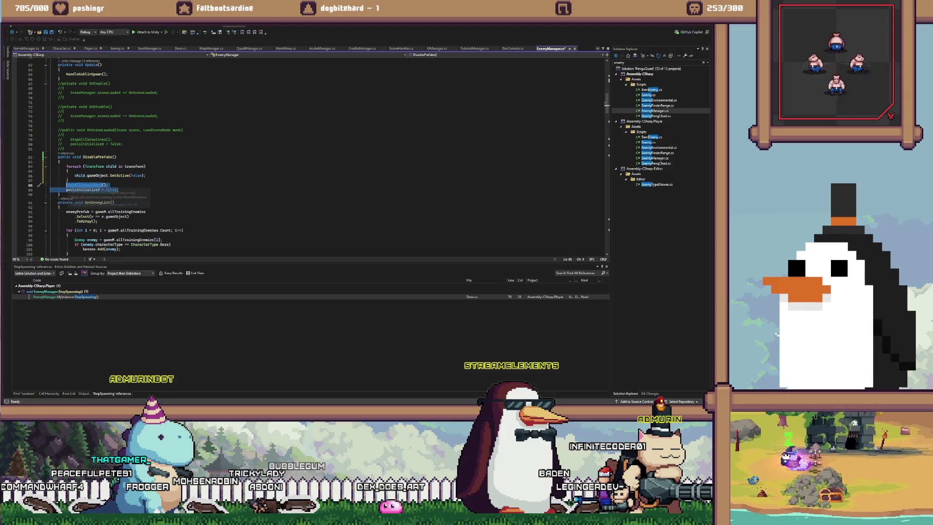
Try commenting out the poolsInitialized field, undo it, then select the field declaration
scroll(311, 156, up, 12)
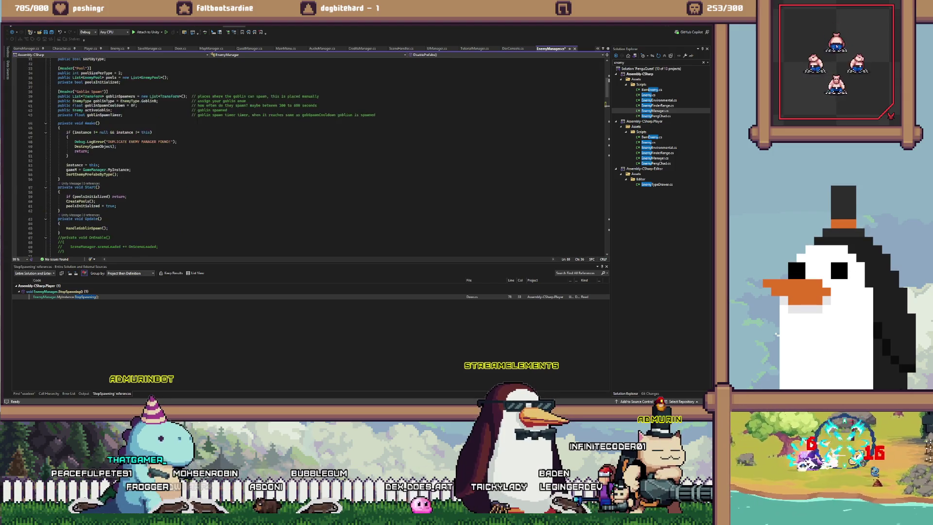
scroll(311, 155, up, 9)
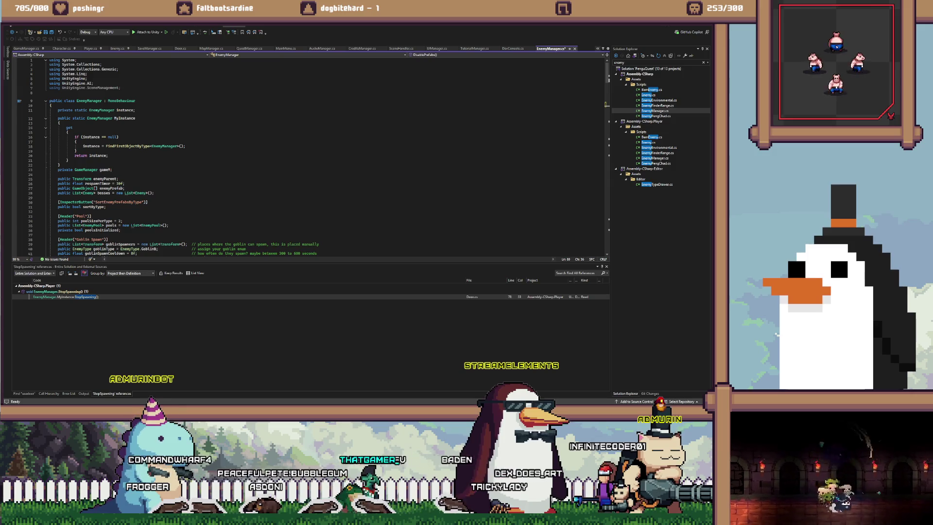
click(110, 183)
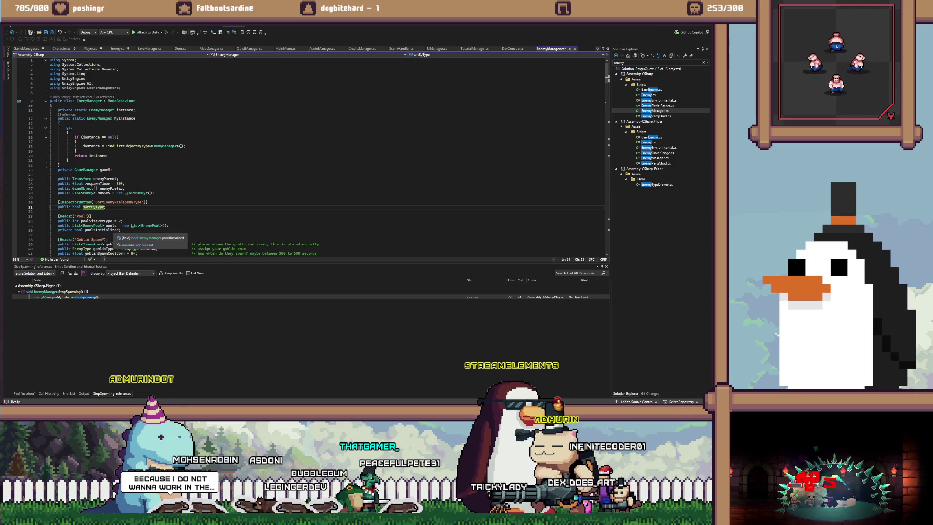
click(113, 230)
key(ctrl+k)
key(ctrl+c)
key(ctrl+z)
scroll(311, 156, down, 14)
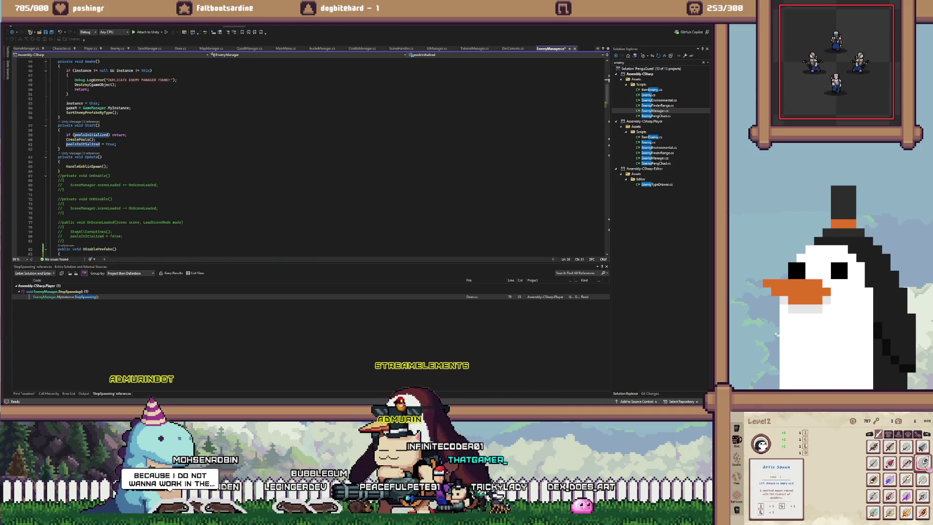
scroll(312, 155, down, 6)
click(116, 197)
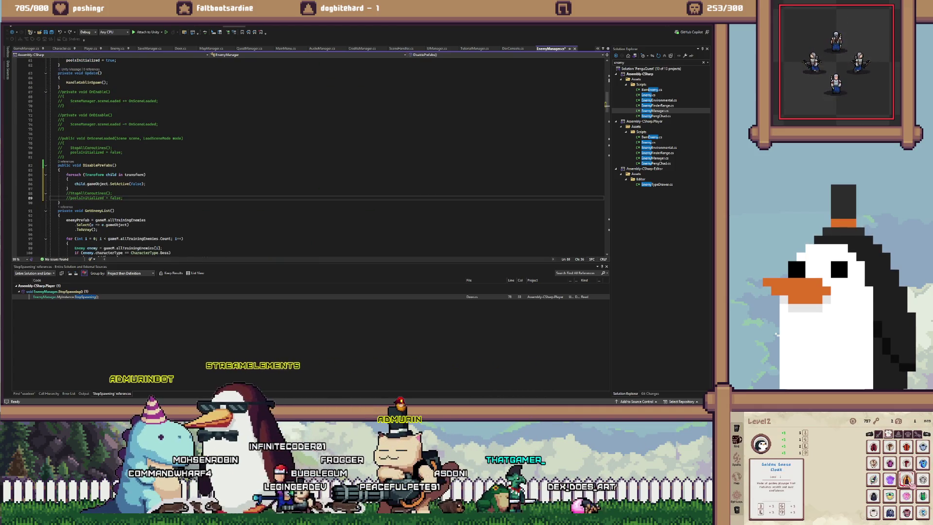
scroll(311, 155, up, 14)
drag(58, 145, 125, 145)
Comment out the poolsInitialized field and jump to its check in Start via Find All References
key(shift+F12)
key(ctrl+k)
key(ctrl+c)
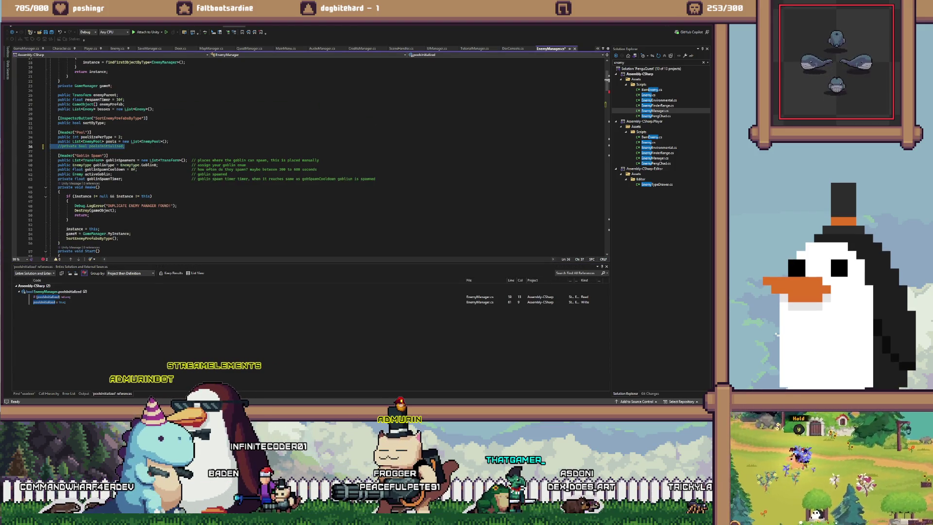
click(51, 296)
Comment out the early-return check and the poolsInitialized = true line, then save EnemyManager.cs
click(127, 157)
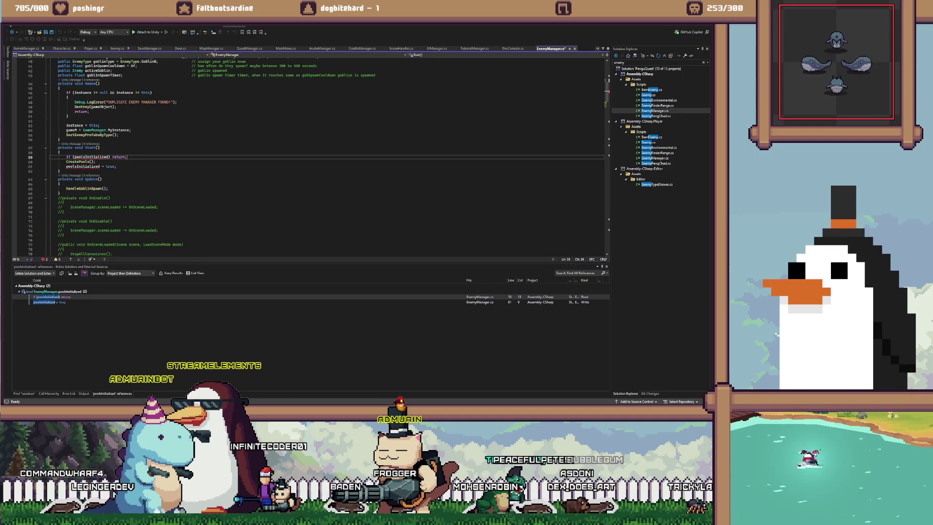
key(ctrl+k)
key(ctrl+c)
key(Down)
key(Down)
key(ctrl+c)
key(Up)
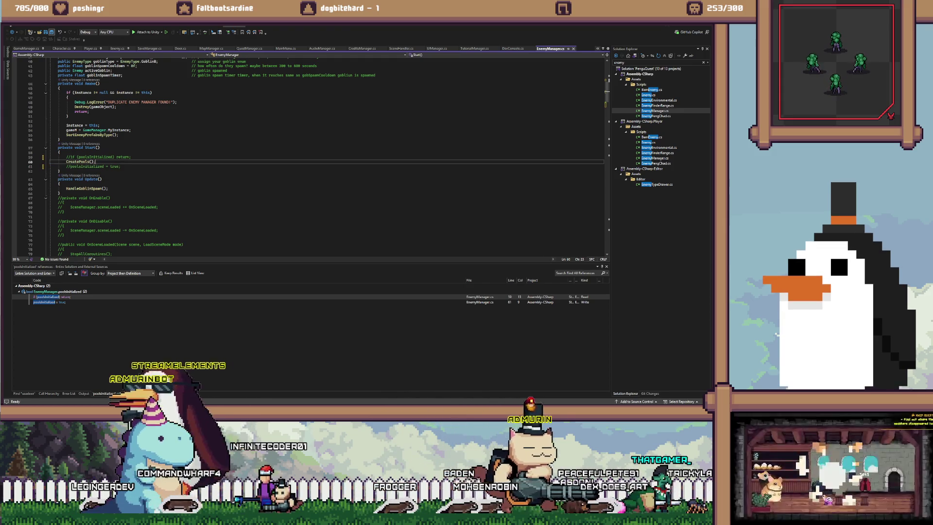
click(61, 140)
key(ctrl+s)
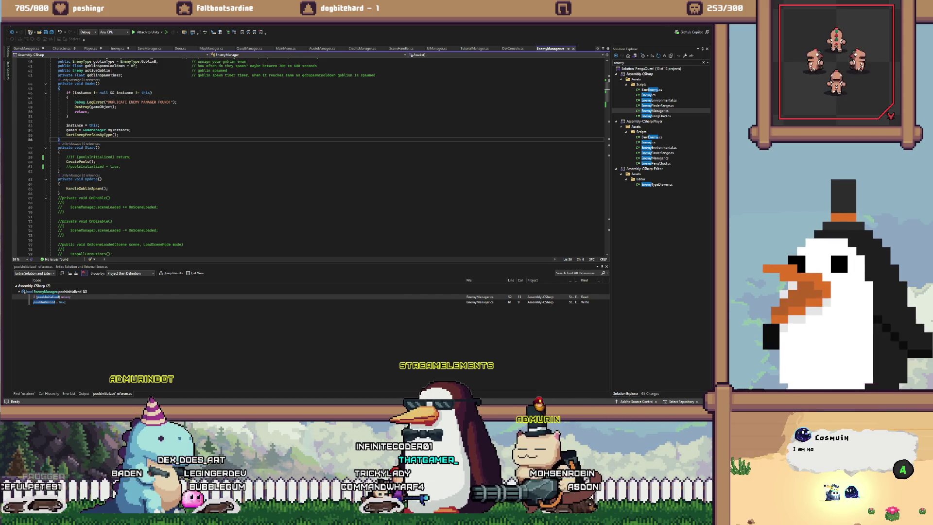
key(ctrl+s)
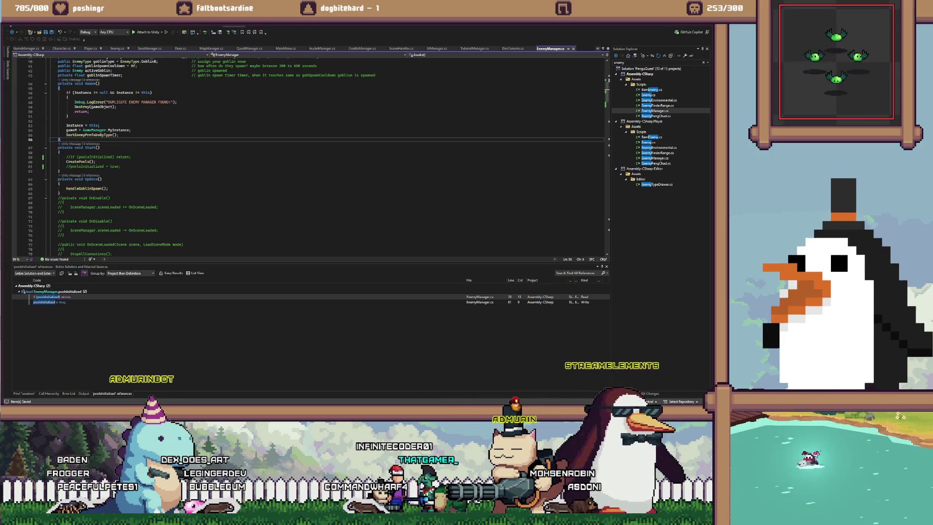
Briefly play-test in Unity, then look over the TODO notes and return to EnemyManager
mouse_move(293, 413)
click(294, 378)
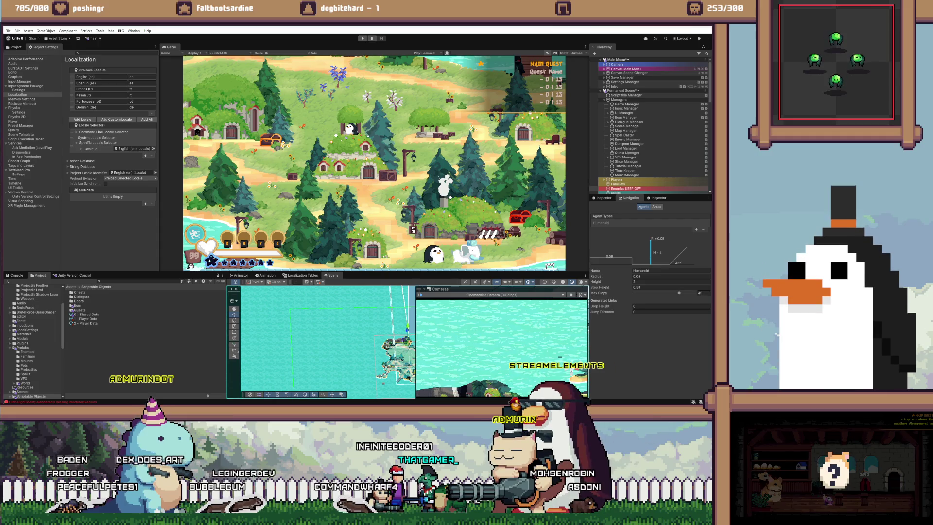
key(ctrl+p)
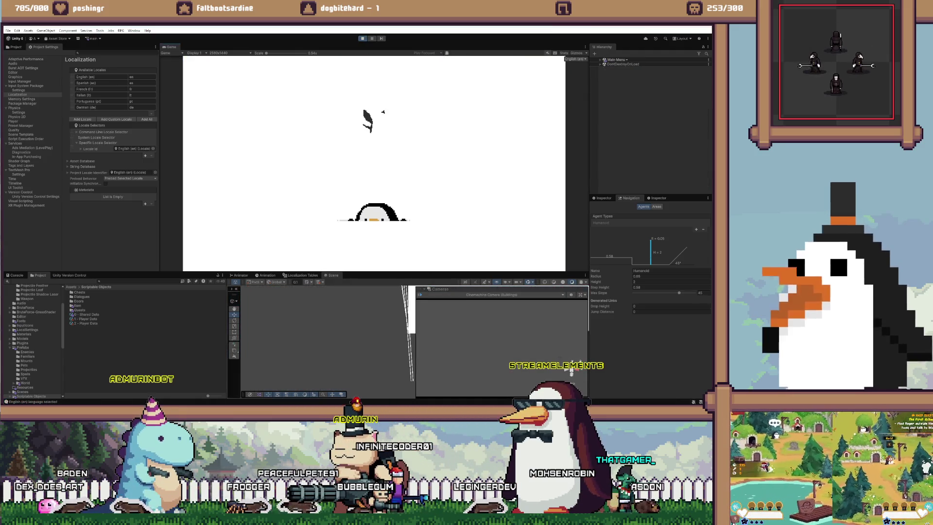
key(ctrl+p)
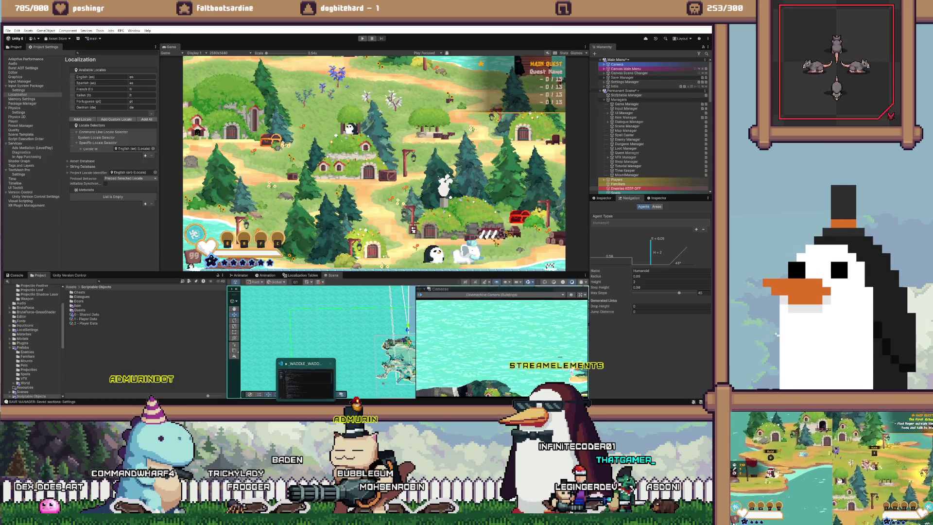
key(alt+Tab)
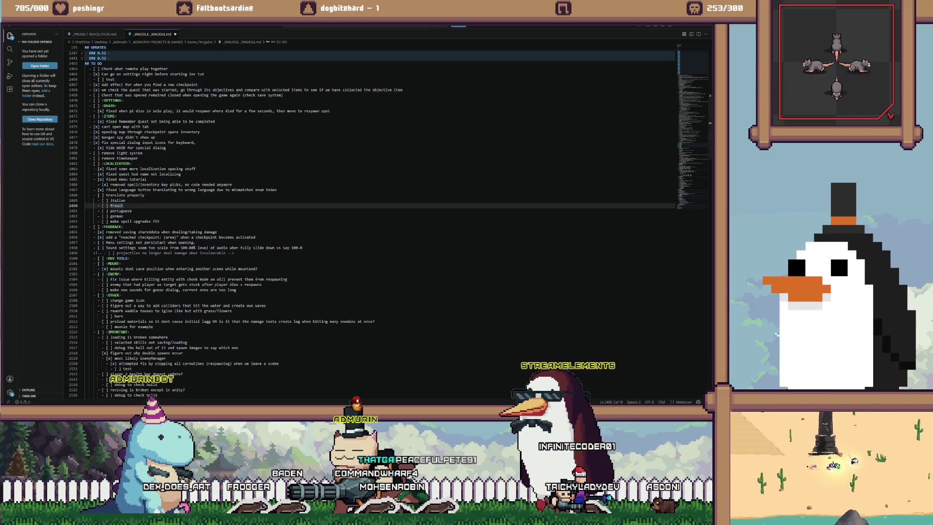
key(alt+Tab)
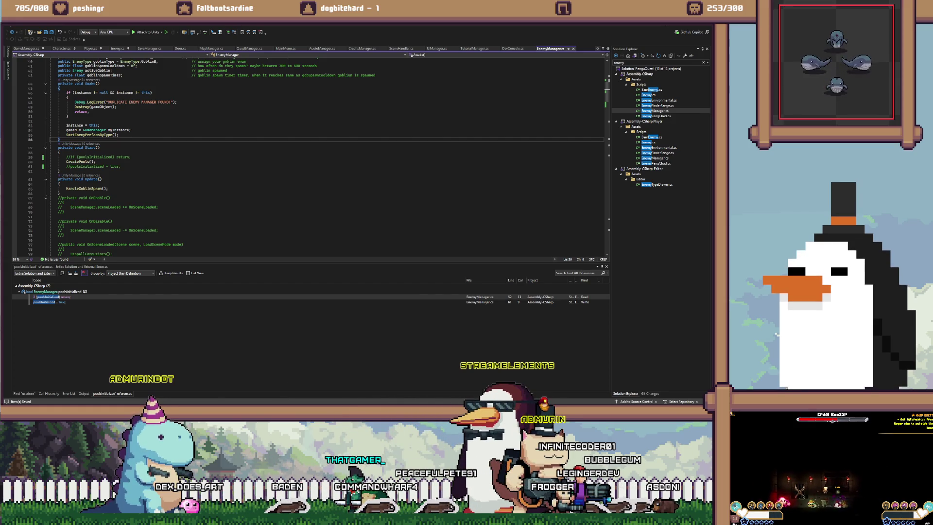
mouse_move(244, 384)
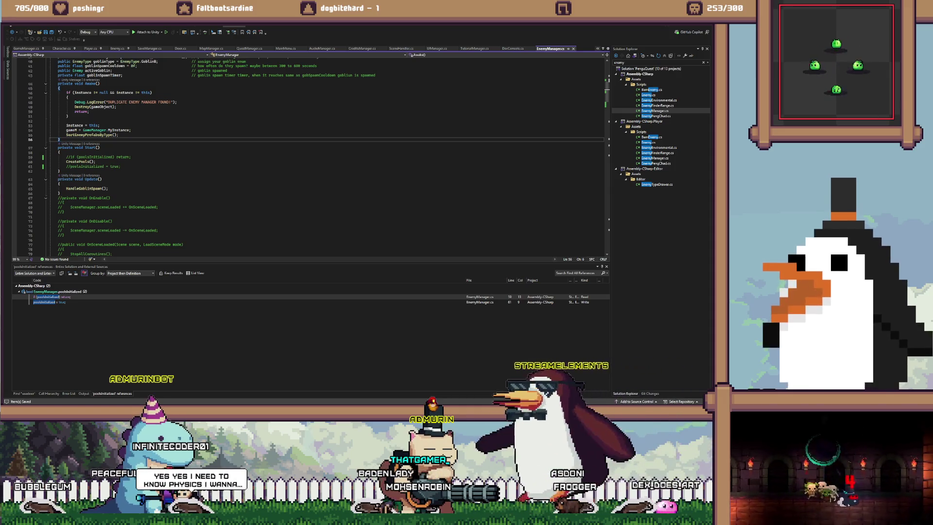
click(108, 188)
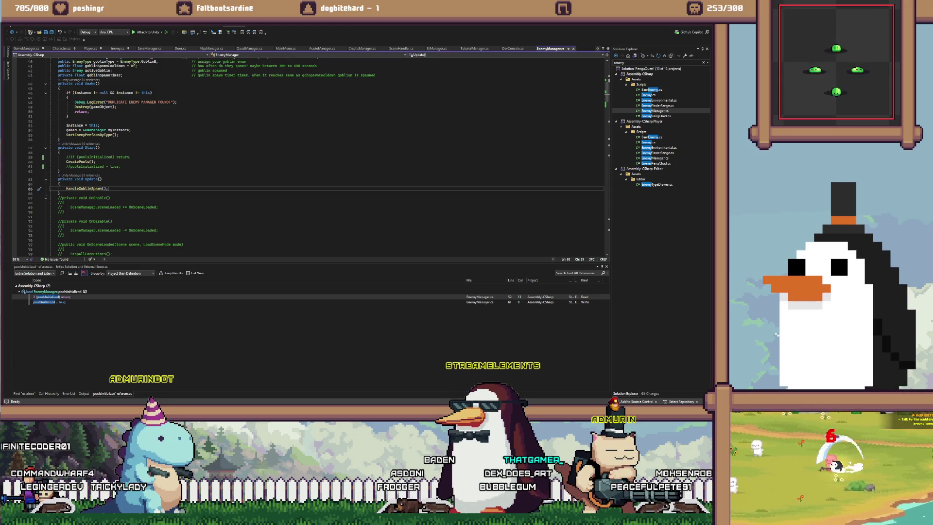
click(60, 193)
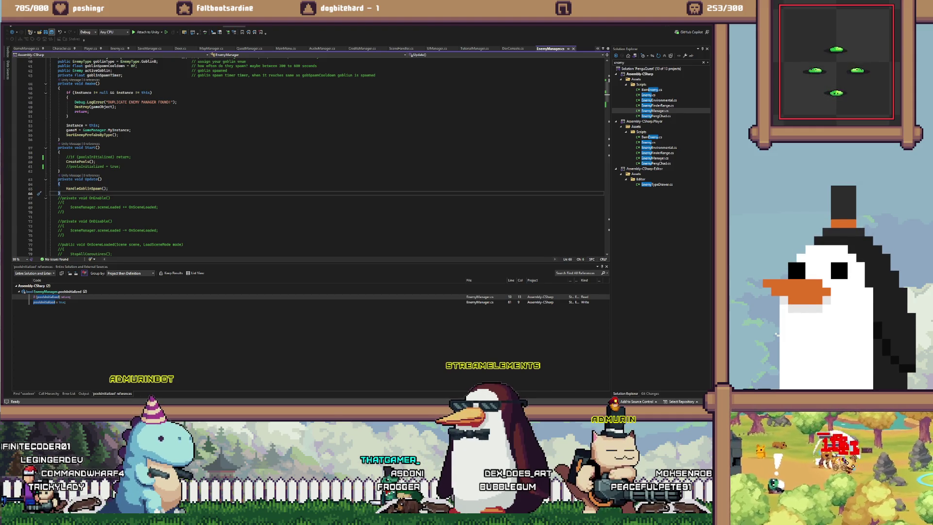
Find all references to DisablePrefabs, confirming it currently has none
scroll(100, 174, down, 6)
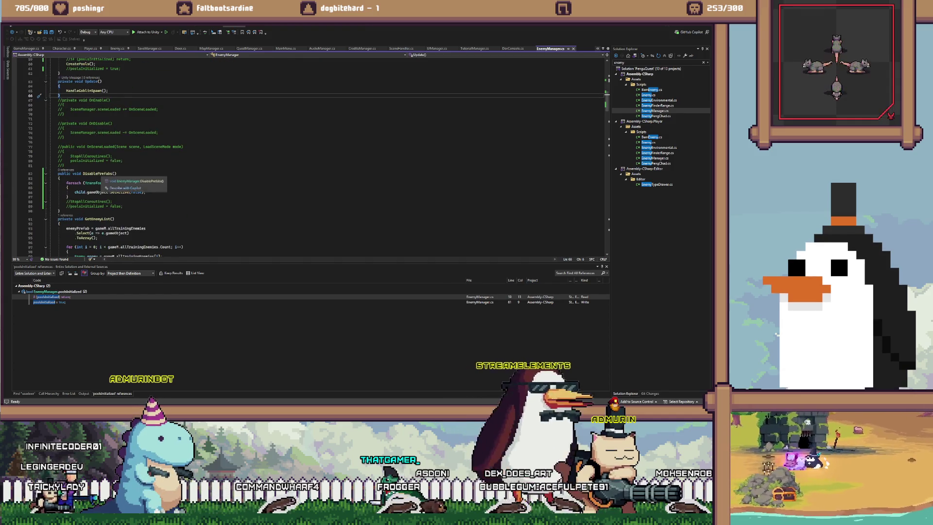
click(99, 173)
key(shift+F12)
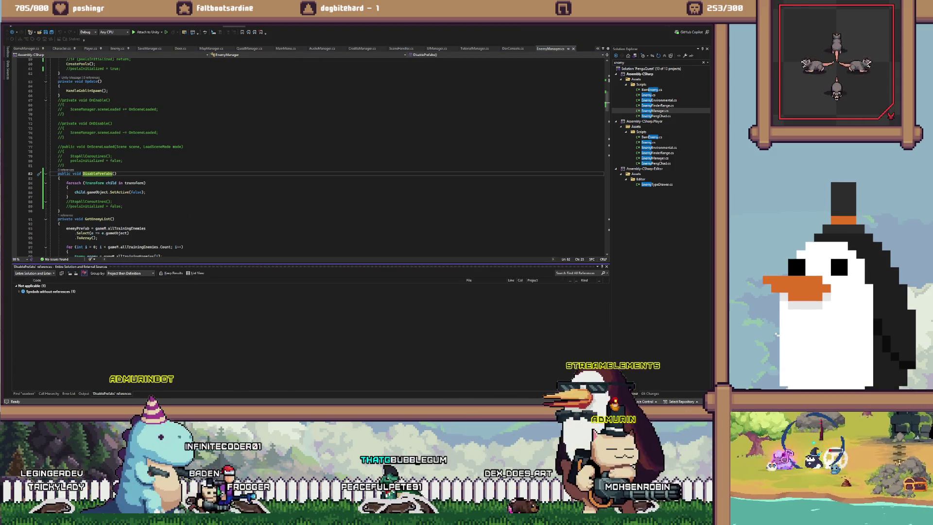
click(112, 174)
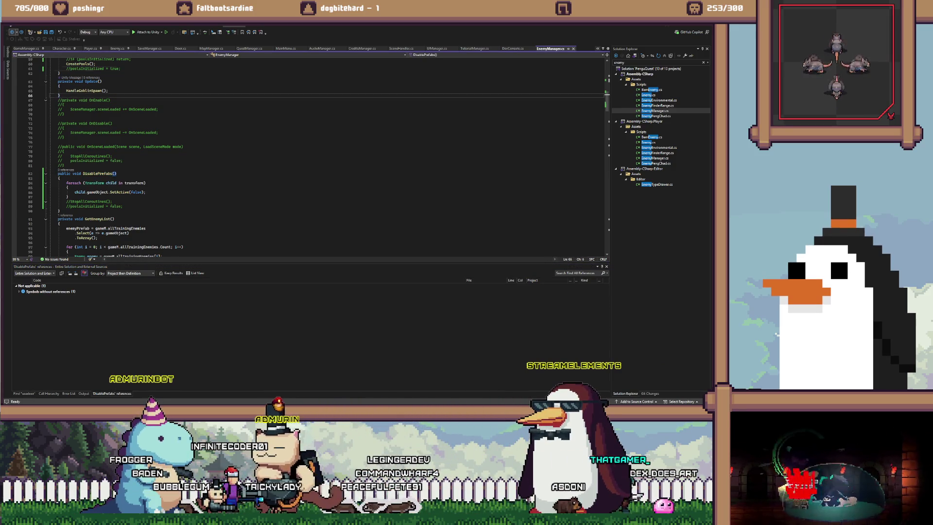
Navigate back through the commented-out poolsInitialized lines and on to DevConsole.cs
key(ctrl+minus)
key(ctrl+minus)
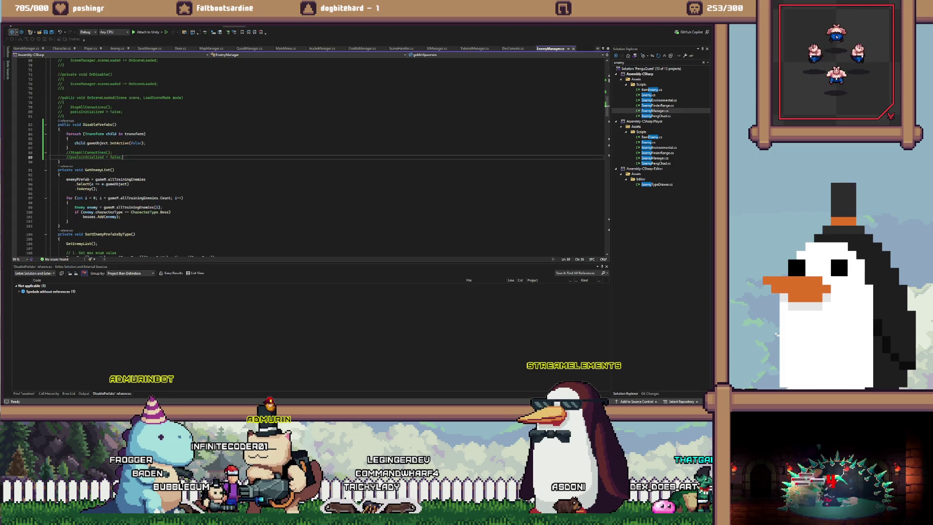
key(ctrl+minus)
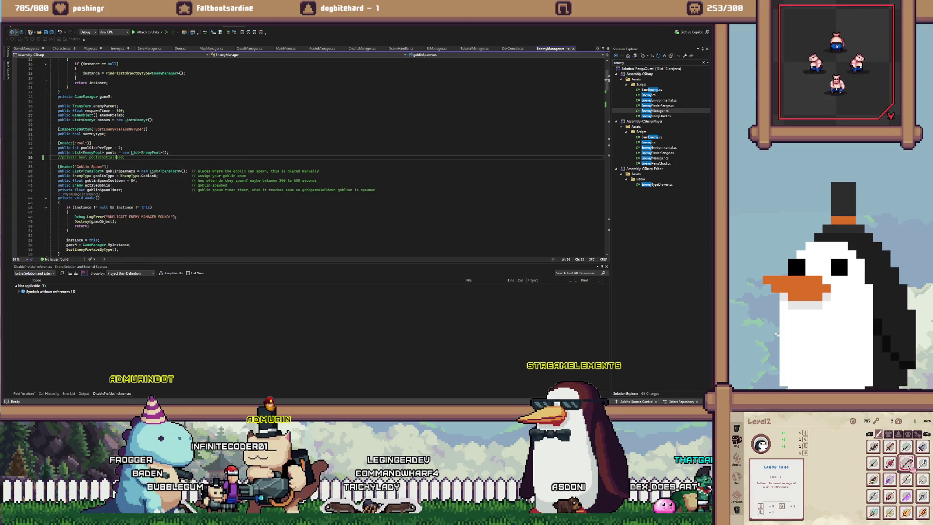
key(ctrl+minus)
key(Up)
key(Up)
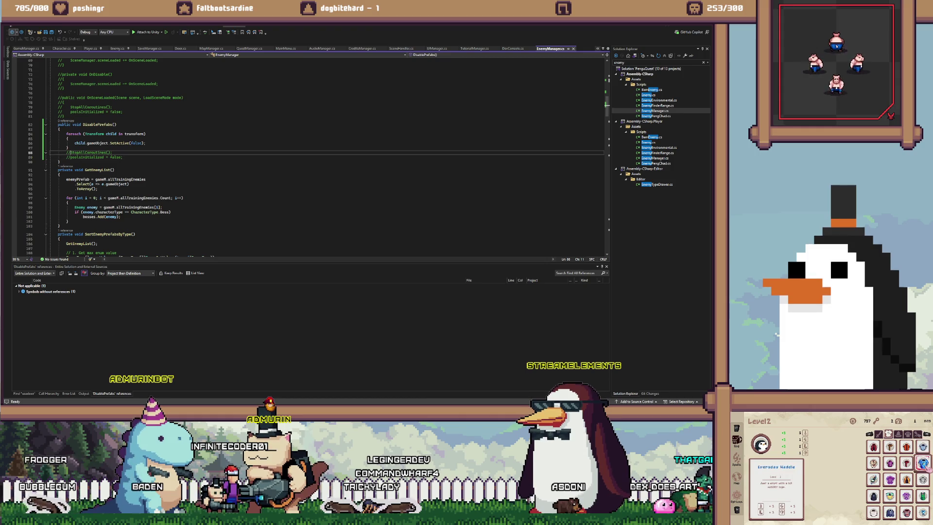
key(ctrl+minus)
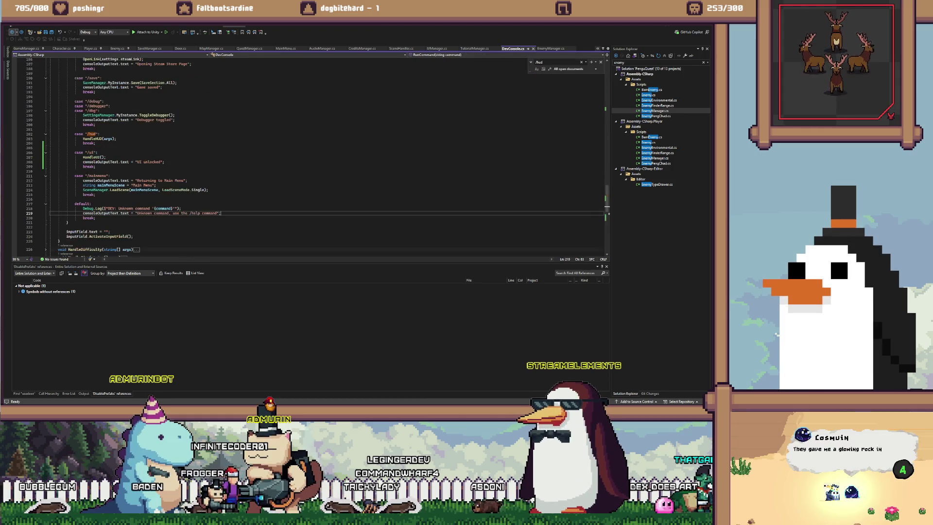
In Door.cs, uncomment line 78 and change StopSpawning() to DisablePrefabs(), then return to Unity
key(ctrl+minus)
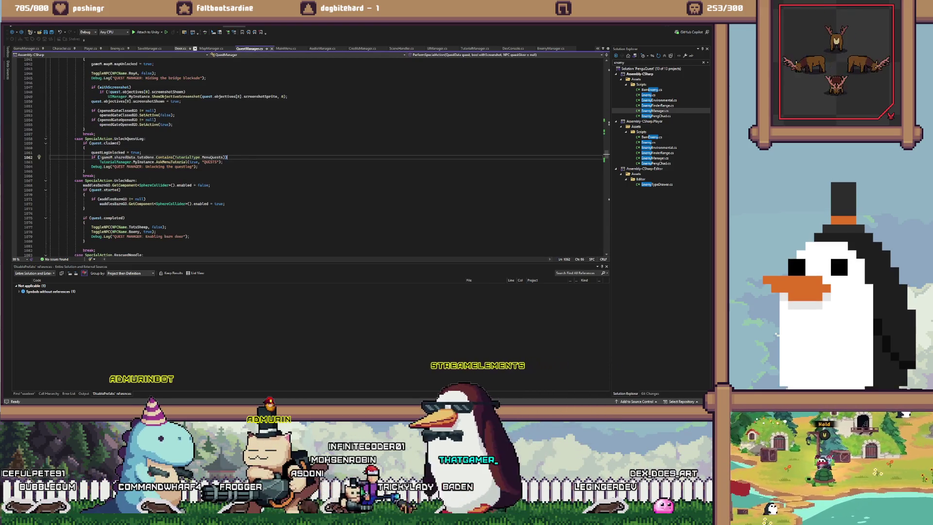
key(ctrl+minus)
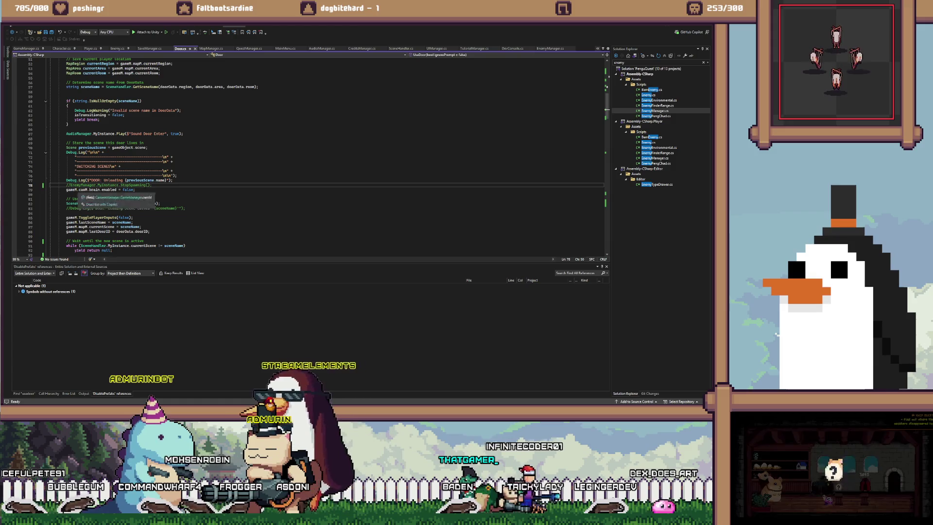
key(Home)
key(Delete)
key(Delete)
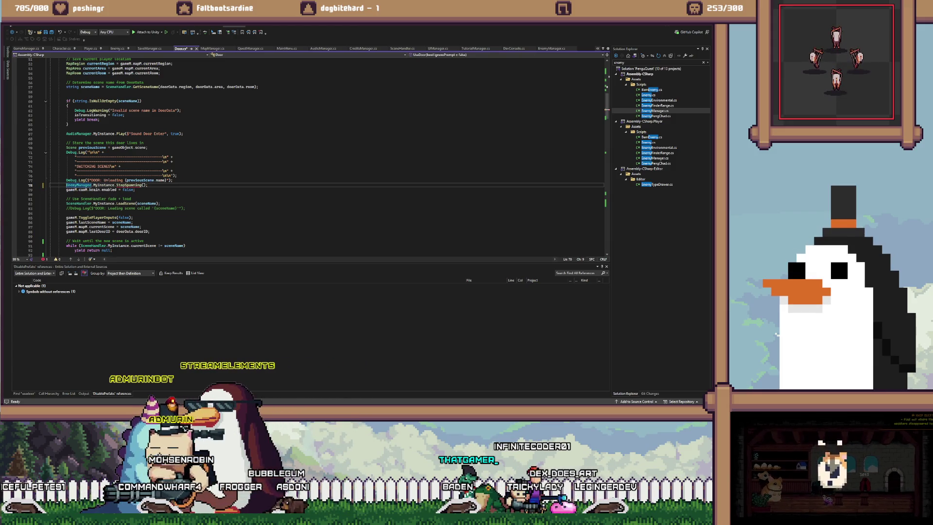
key(shift+End)
key(ctrl+v)
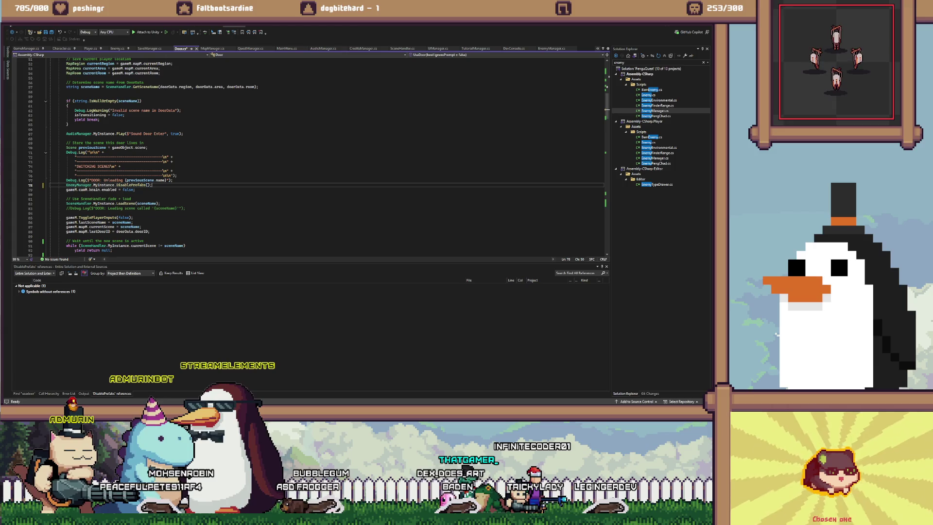
click(66, 194)
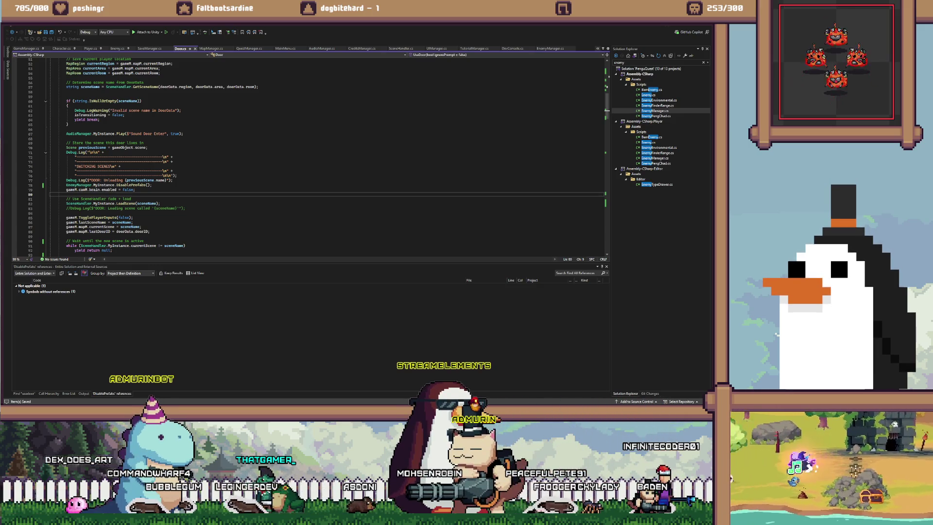
key(alt+Tab)
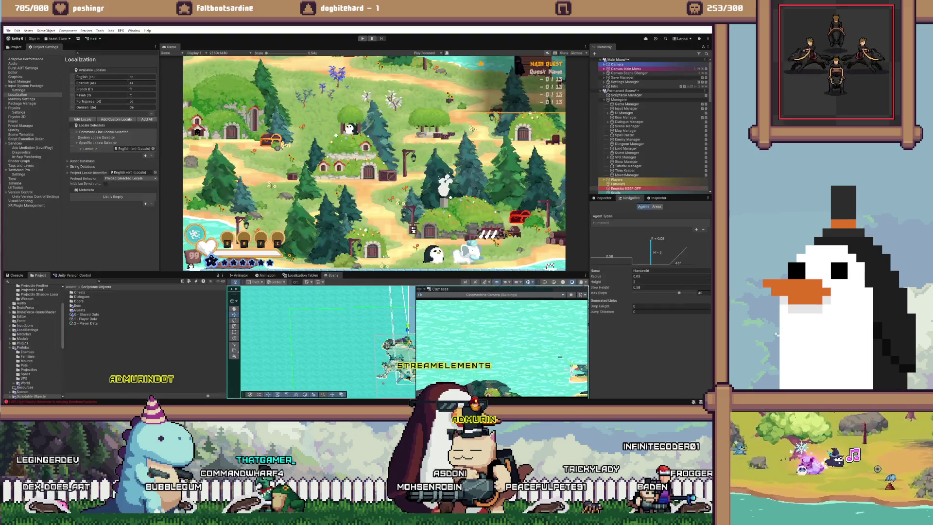
Enter Play mode, start a new game from the main menu, and walk the penguin left around town
key(ctrl+p)
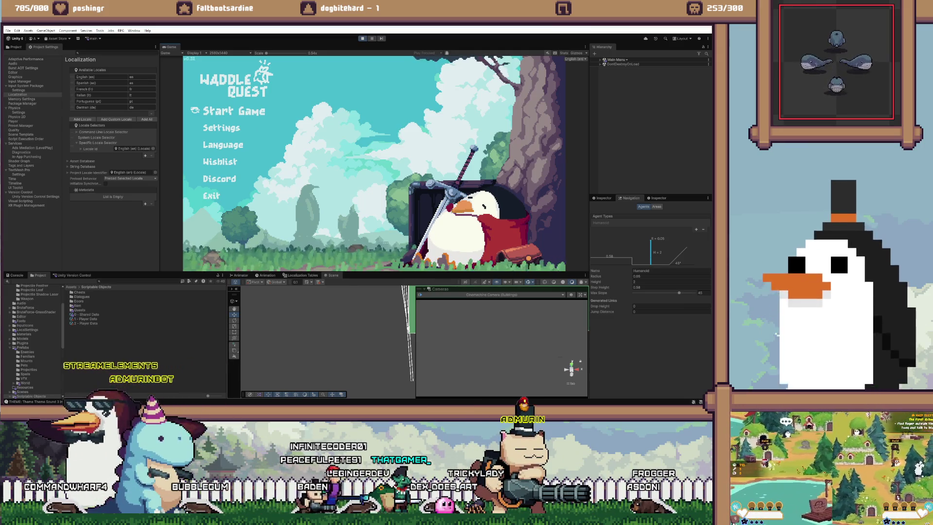
key(Return)
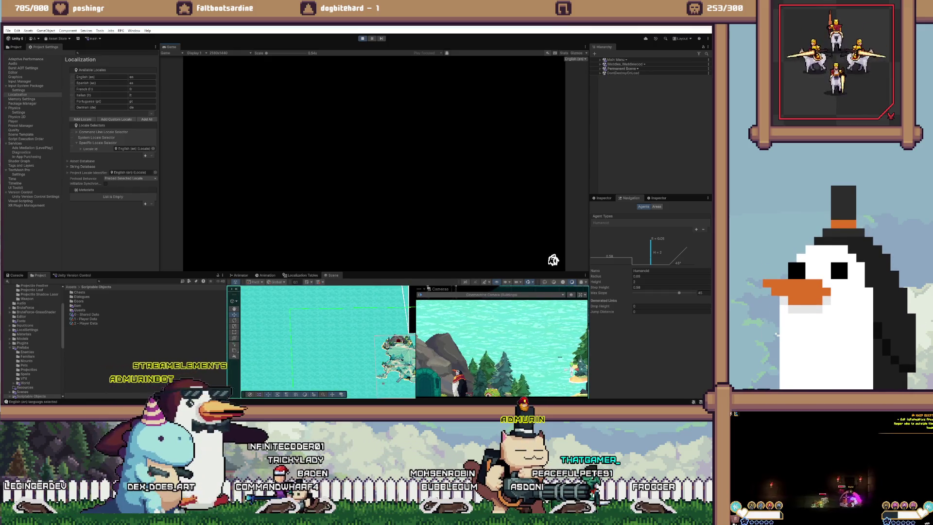
key(a)
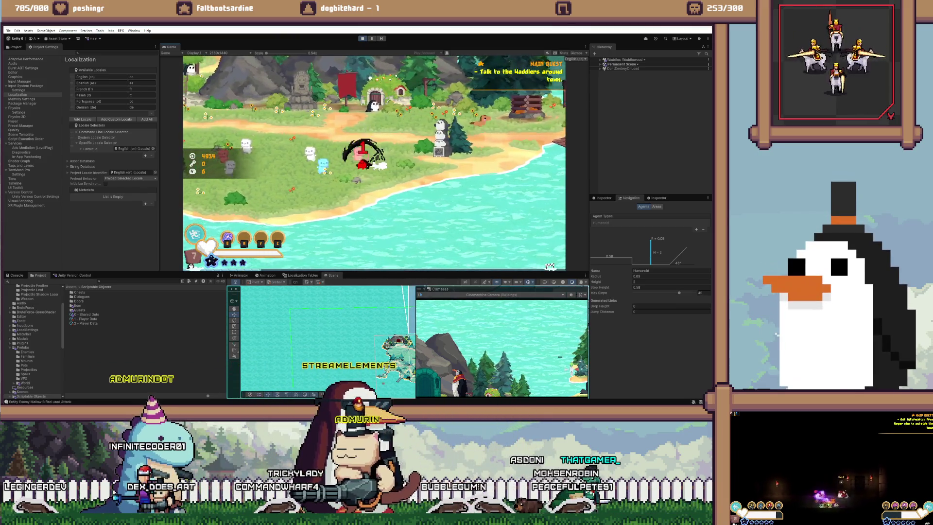
key(a)
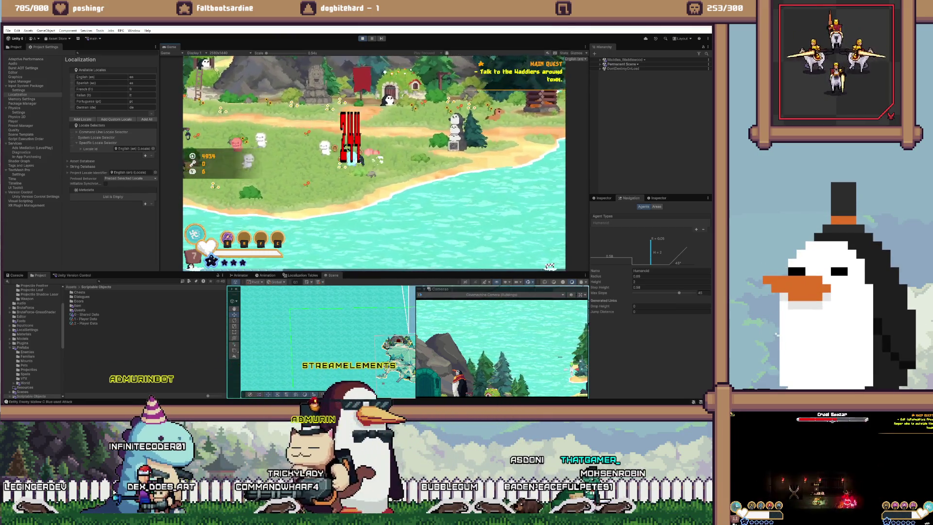
key(a)
key(s)
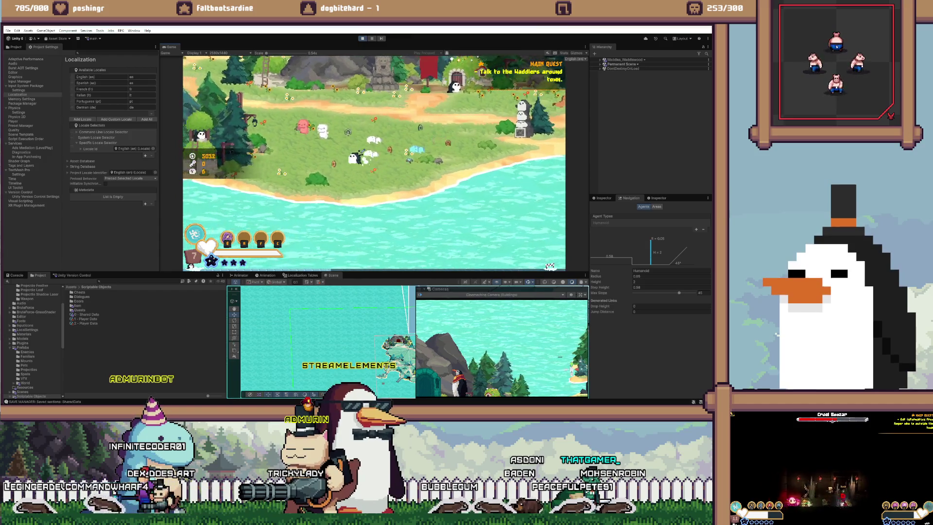
key(a)
key(w)
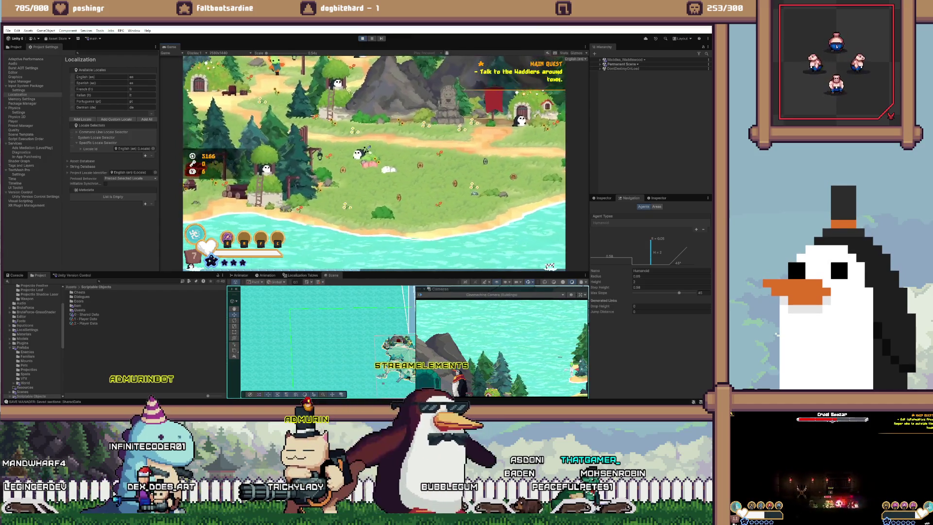
click(428, 53)
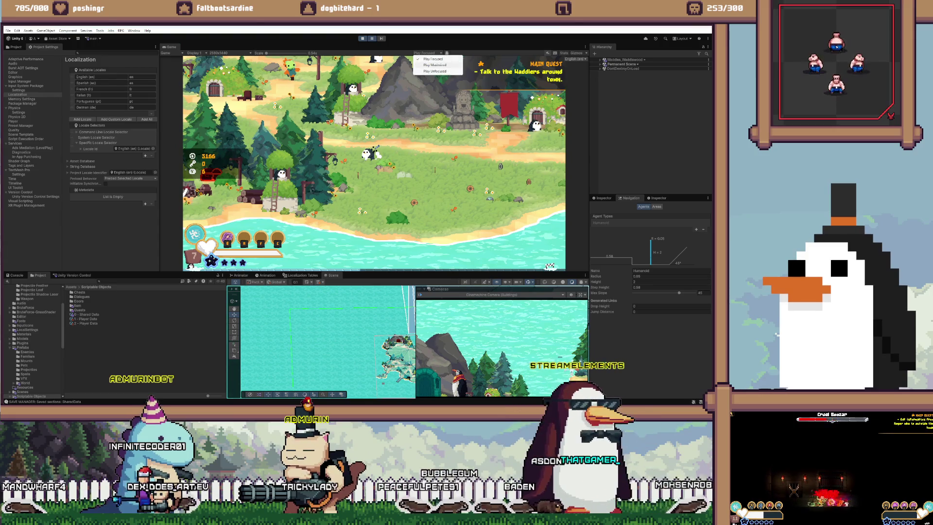
Walk the penguin up and left across town, then run back right to the stack of Waddlers
key(a)
key(w)
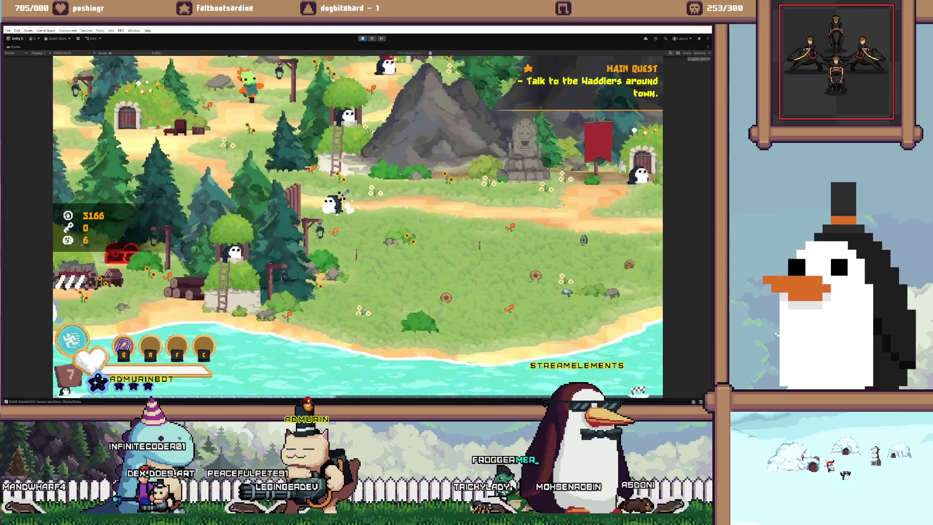
key(a)
key(w)
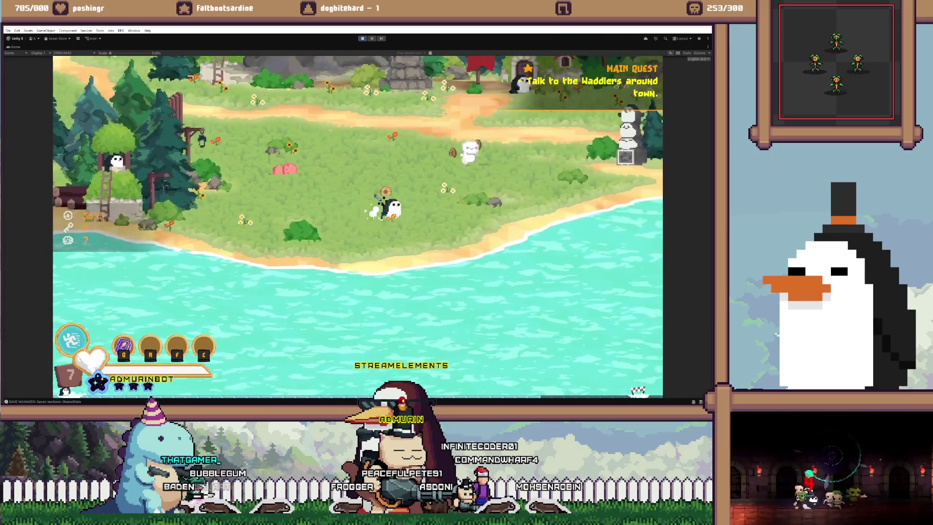
key(a)
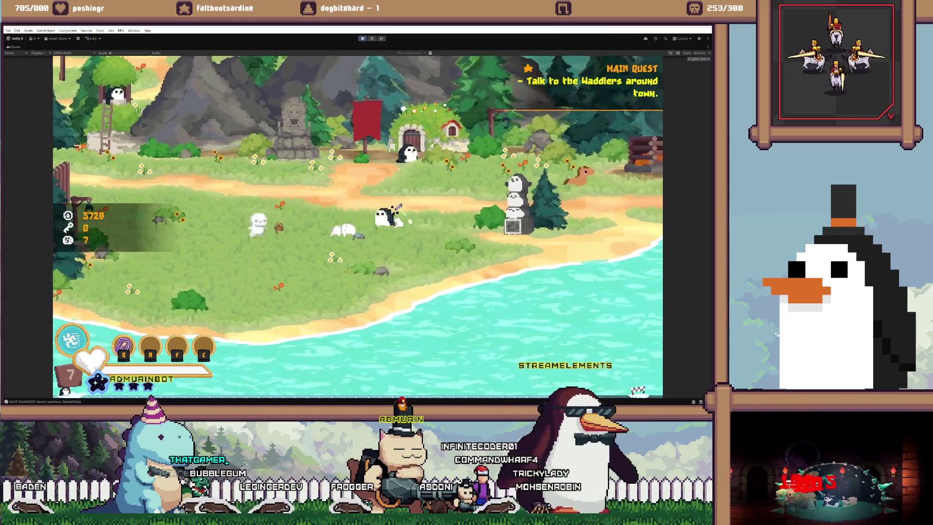
key(a)
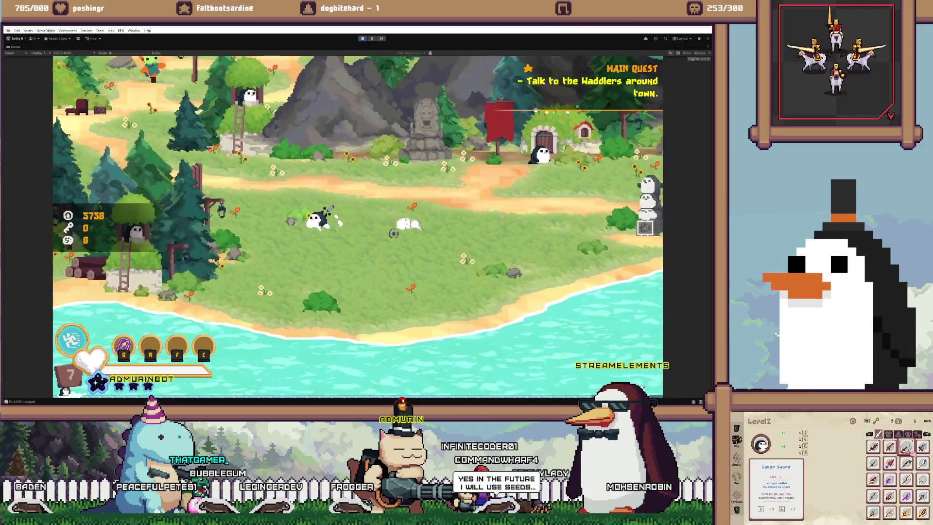
key(d)
key(space)
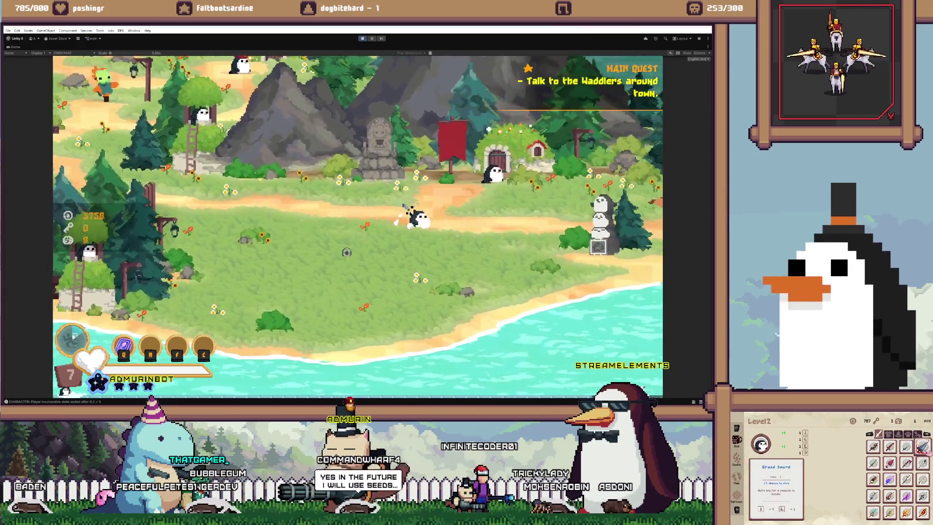
key(d)
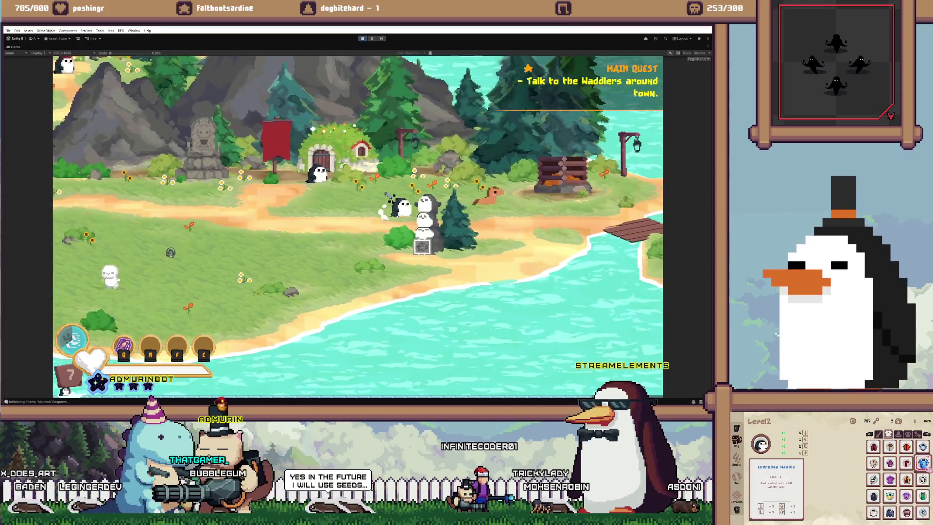